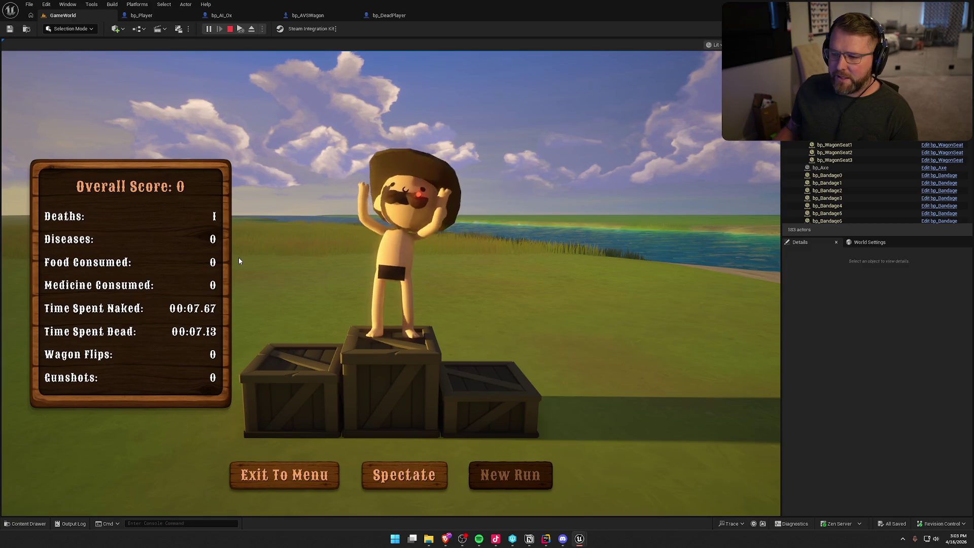
# - Stop the play session and bring up PlayerStateMain.cpp in Rider
pyautogui.press('Escape')
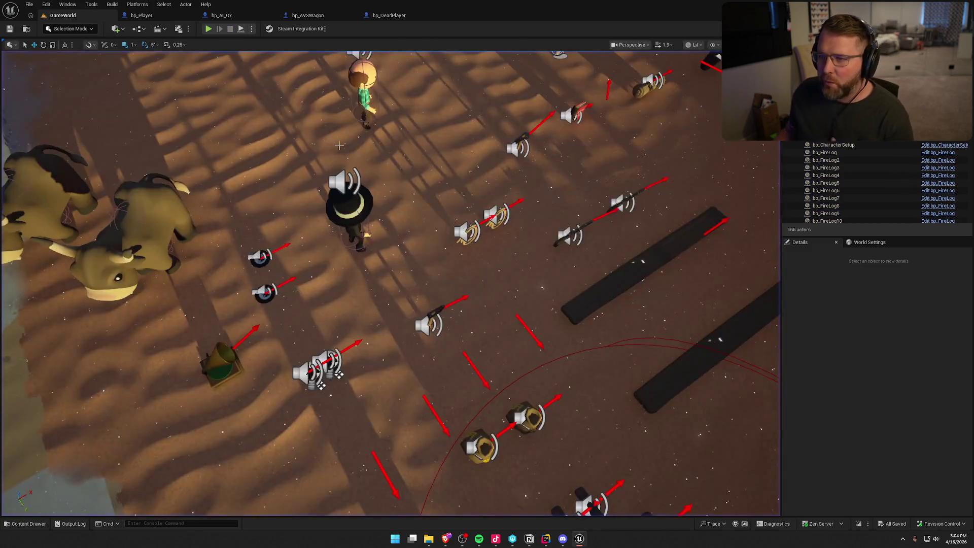
pyautogui.scroll(-10, 344, 155)
pyautogui.hotkey('ctrl', 'space')
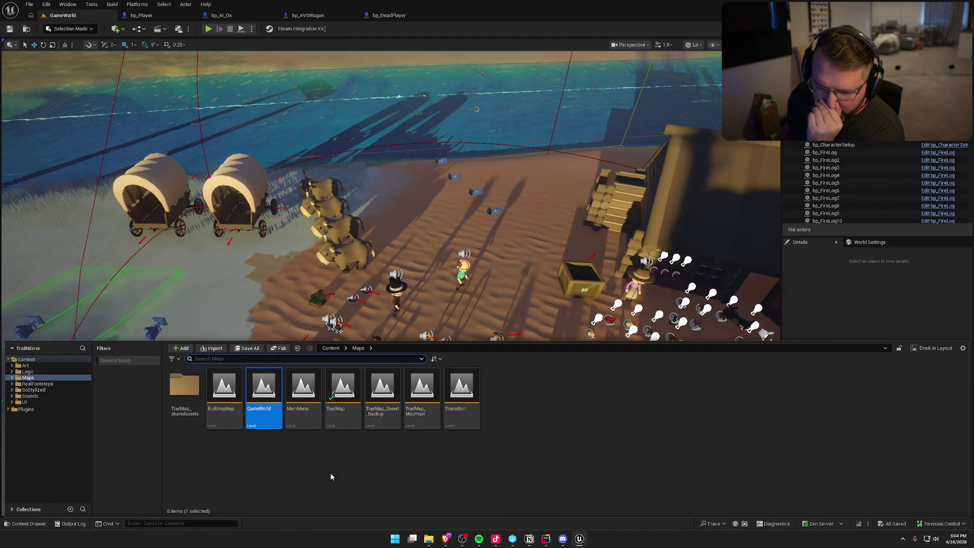
pyautogui.click(546, 539)
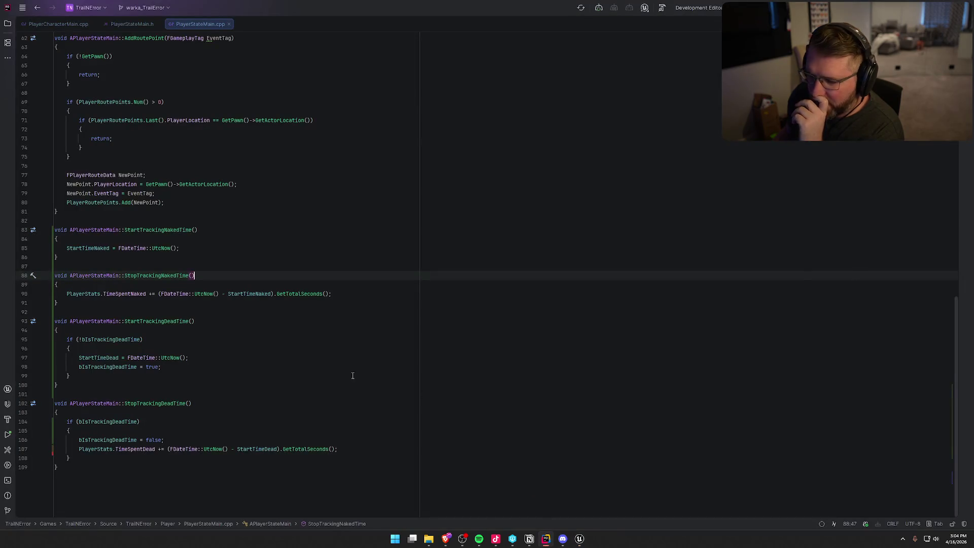
# - Review the PlayerStats usage in PlayerStateMain.cpp, then open PlayerCharacterMain.cpp at OnRep_PlayerVisuals
pyautogui.click(92, 294)
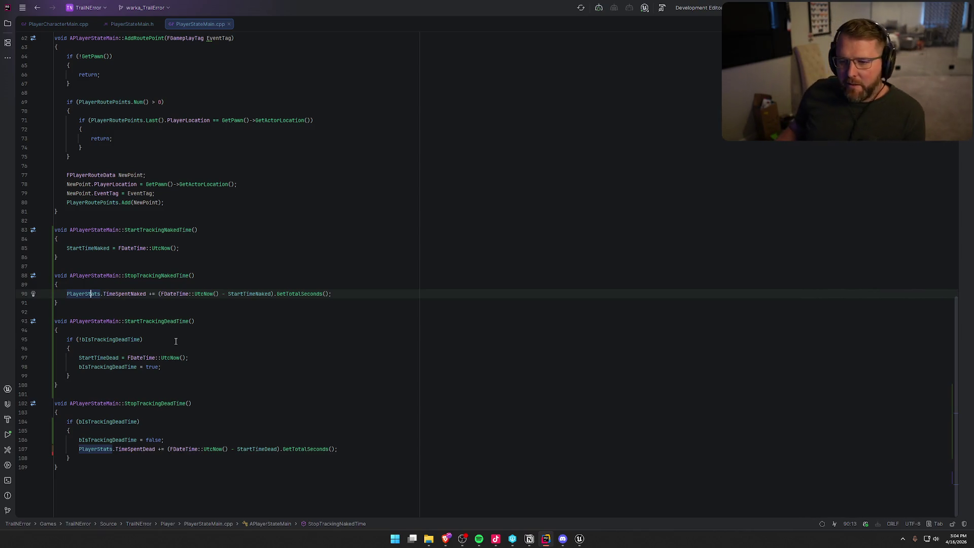
pyautogui.scroll(4, 184, 349)
pyautogui.scroll(6, 317, 350)
pyautogui.scroll(5, 336, 348)
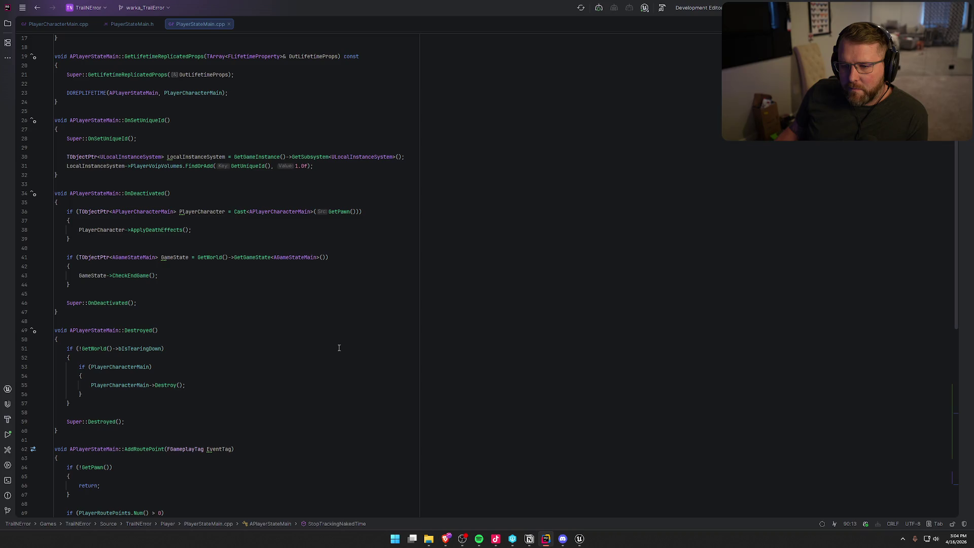
pyautogui.scroll(4, 256, 294)
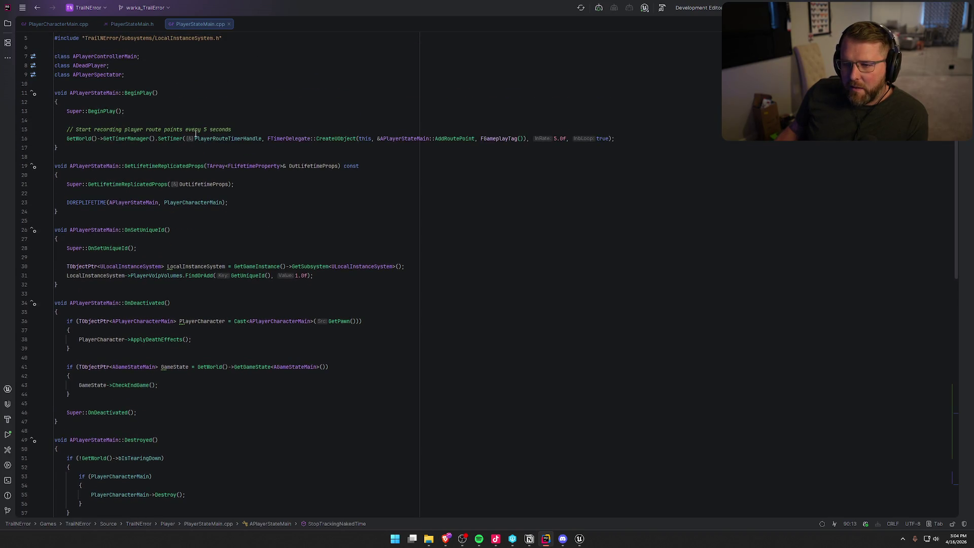
pyautogui.scroll(-19, 346, 303)
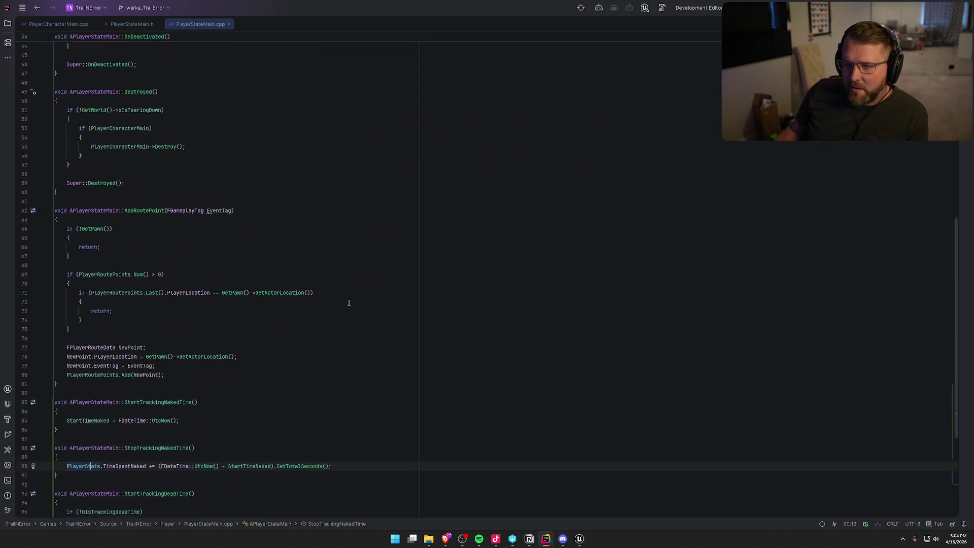
pyautogui.click(54, 24)
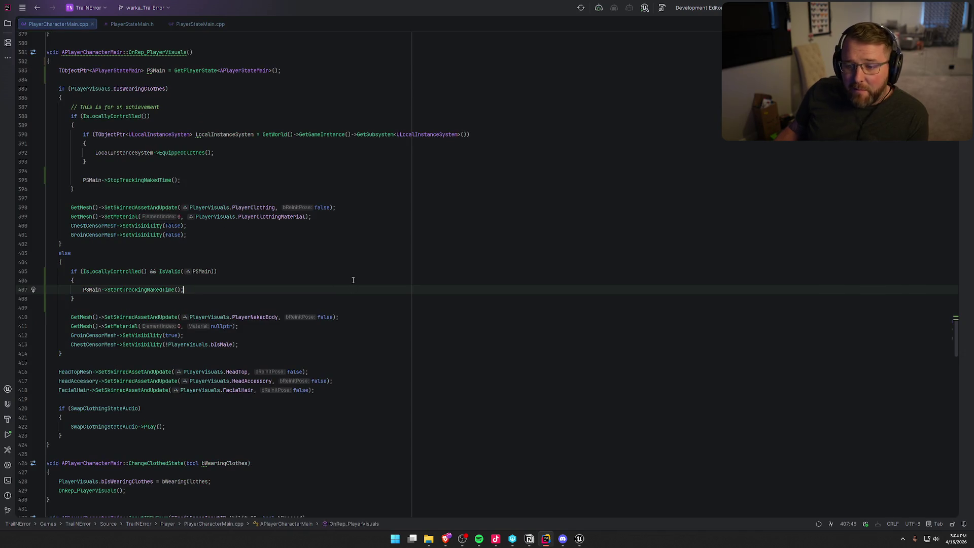
# - Look up PlayerStats with Search Everywhere, then dismiss the search
pyautogui.press('shift')
pyautogui.press('shift')
pyautogui.write('PlayerStats')
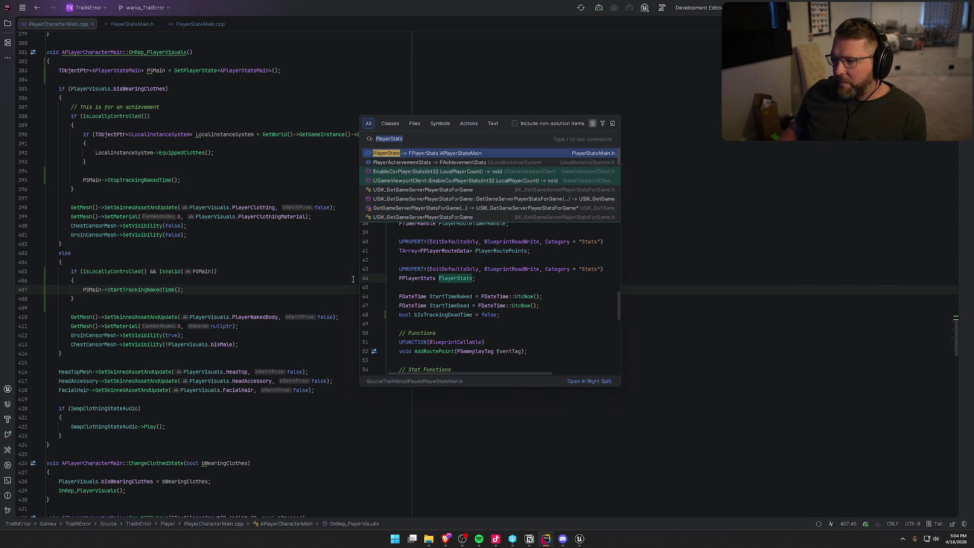
pyautogui.press('Escape')
# - Step through the playerstat matches in PlayerCharacterMain.cpp with the in-file search
pyautogui.hotkey('ctrl', 'f')
pyautogui.write('play')
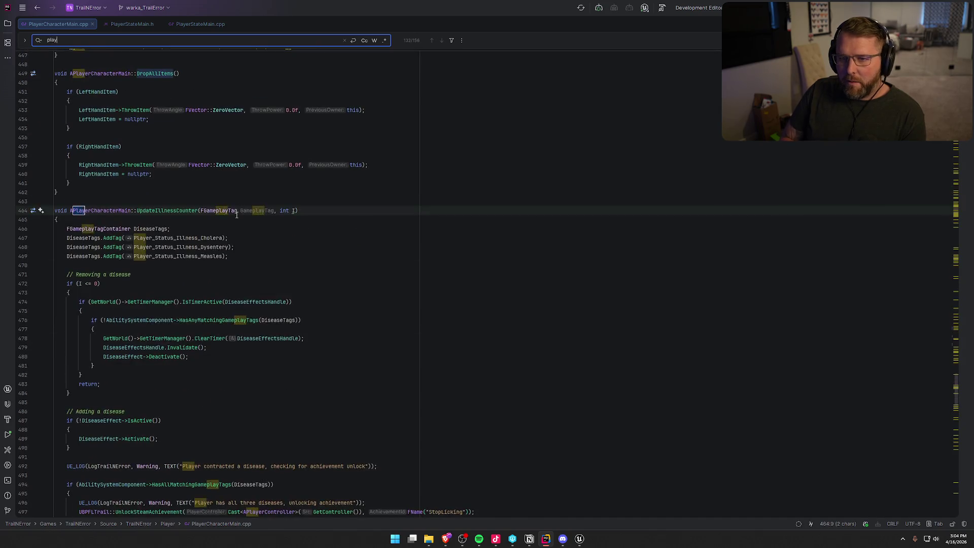
pyautogui.write('erstate')
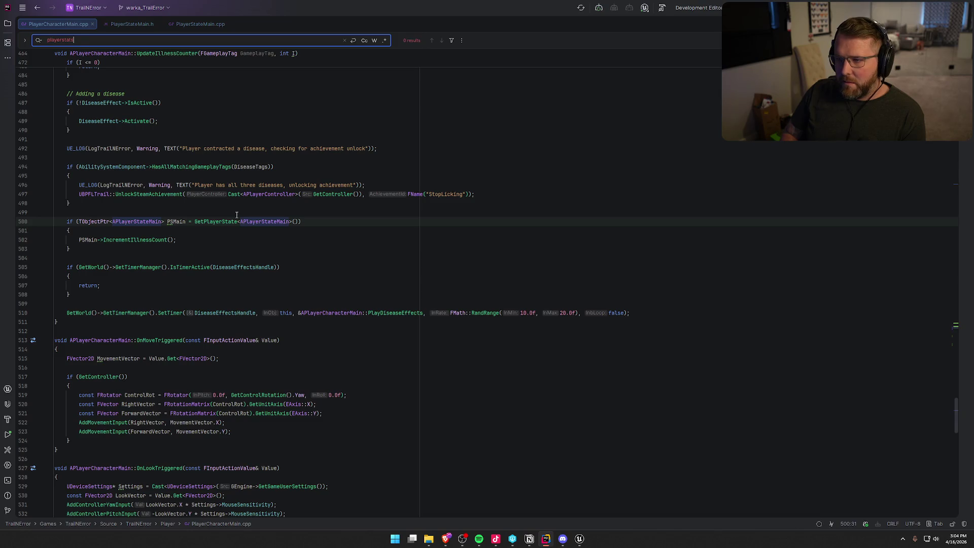
pyautogui.press('BackSpace')
pyautogui.press('Return')
pyautogui.press('Return')
pyautogui.press('Return')
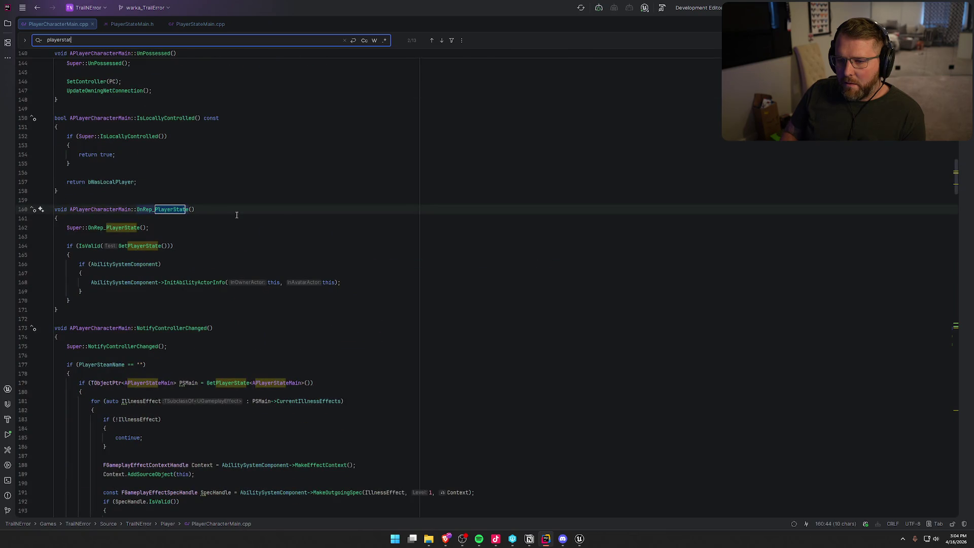
pyautogui.press('Return')
pyautogui.press('Return')
pyautogui.press('Return')
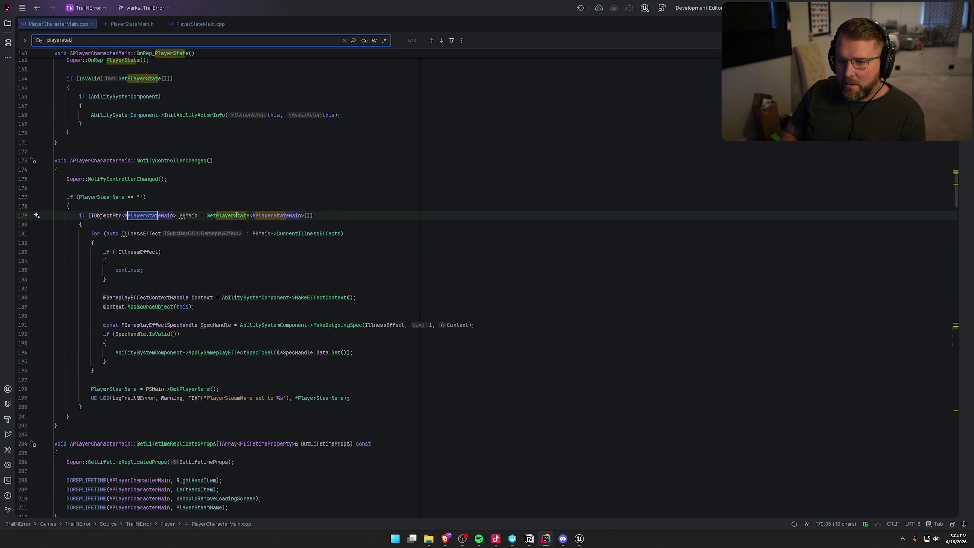
pyautogui.press('Return')
pyautogui.press('Return')
pyautogui.press('Return')
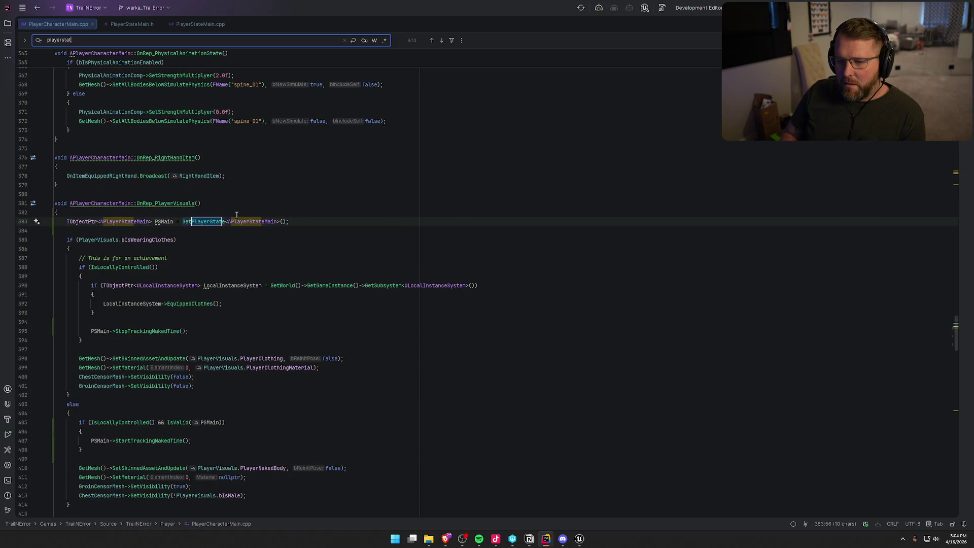
pyautogui.press('Return')
pyautogui.press('Return')
pyautogui.press('Return')
pyautogui.press('Escape')
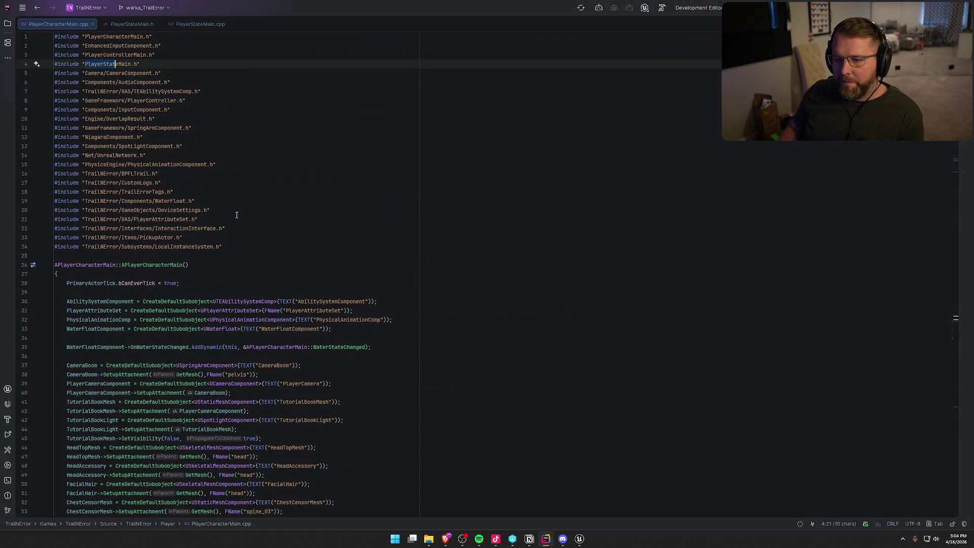
pyautogui.click(286, 180)
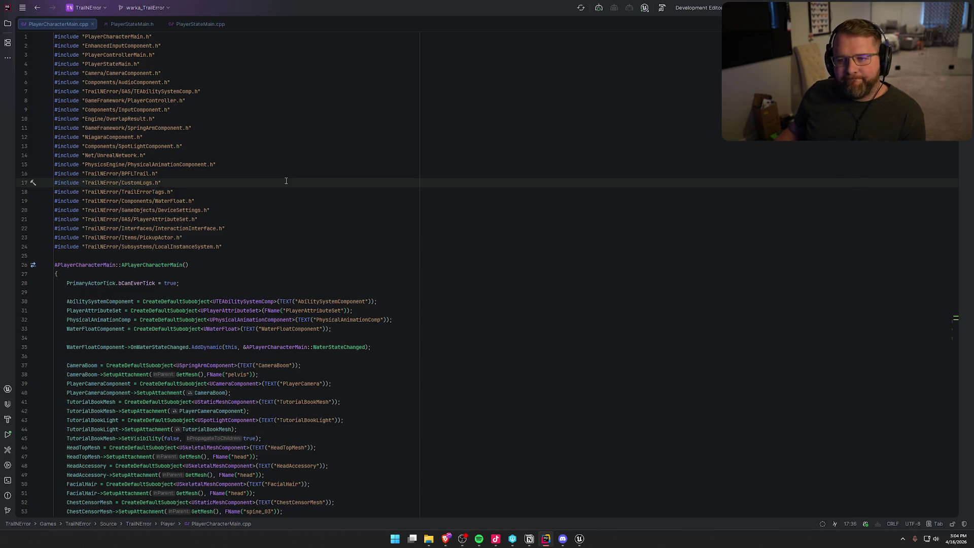
# - Cycle through the 'naked' matches, then return to StartTrackingNakedTime in PlayerStateMain.cpp
pyautogui.hotkey('ctrl', 'f')
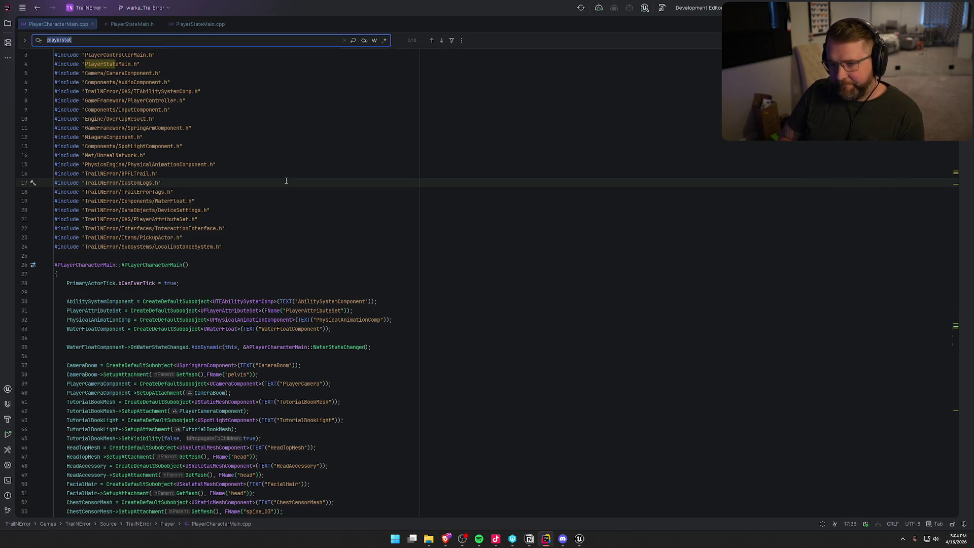
pyautogui.write('nake')
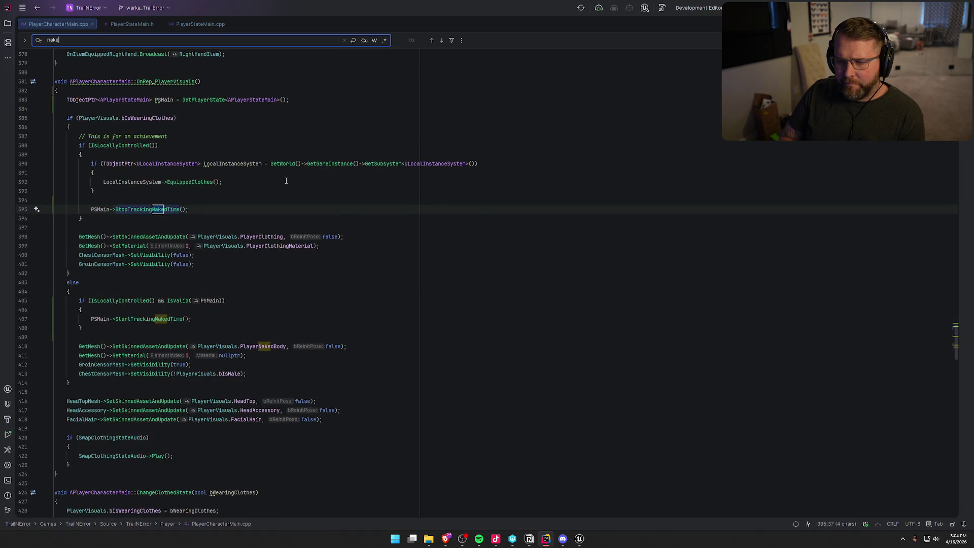
pyautogui.write('d')
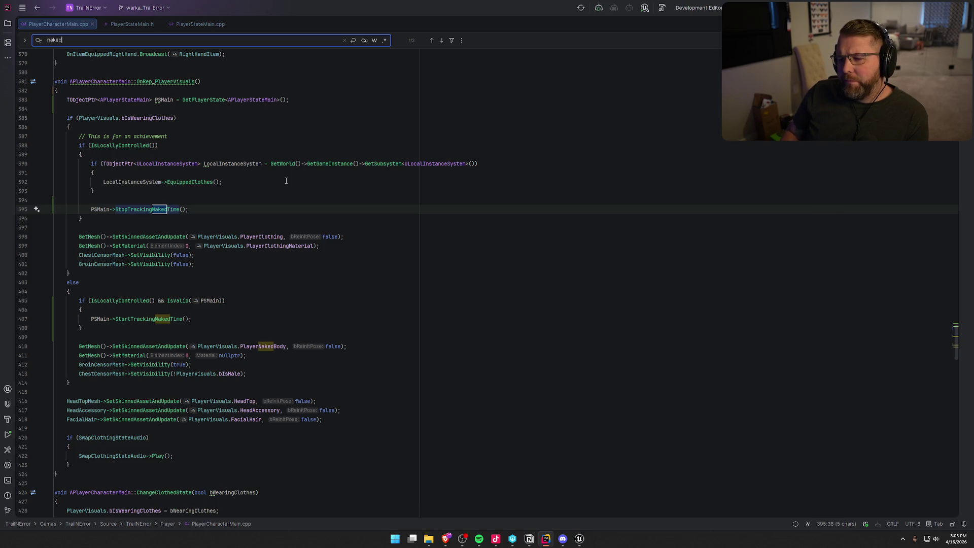
pyautogui.press('Return')
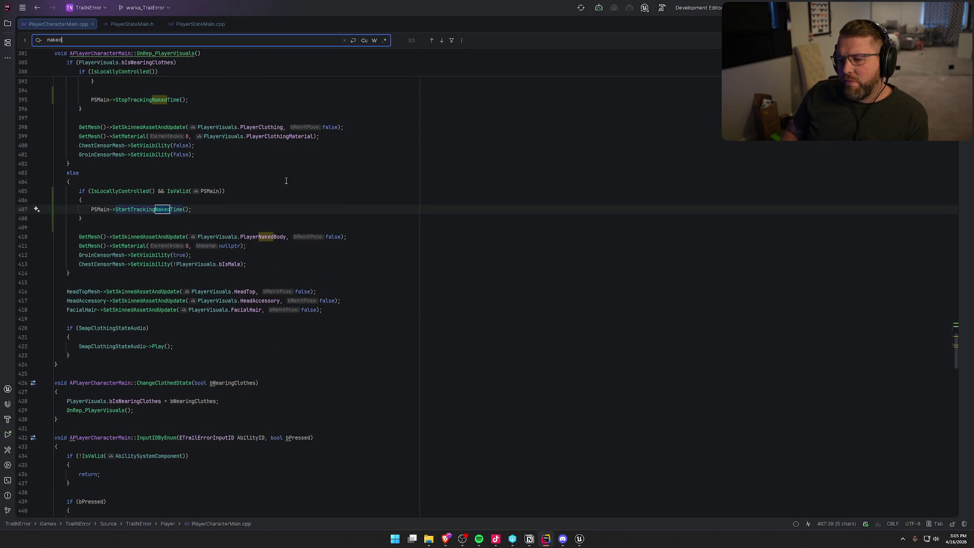
pyautogui.press('Return')
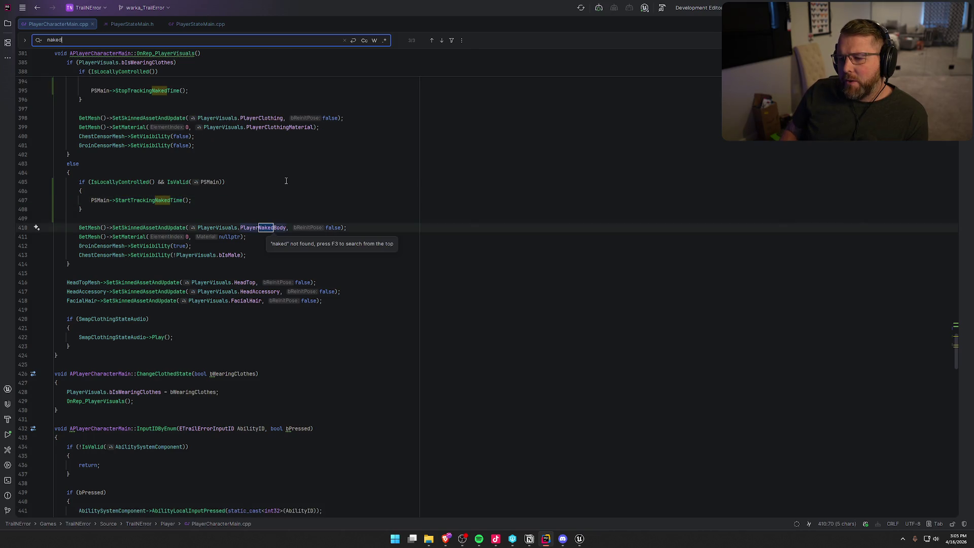
pyautogui.press('Return')
pyautogui.click(204, 23)
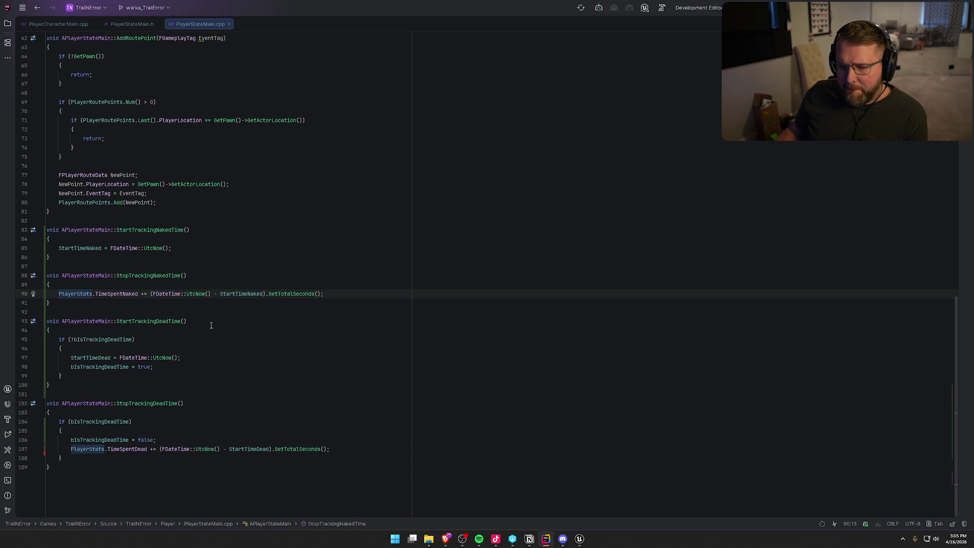
pyautogui.click(190, 245)
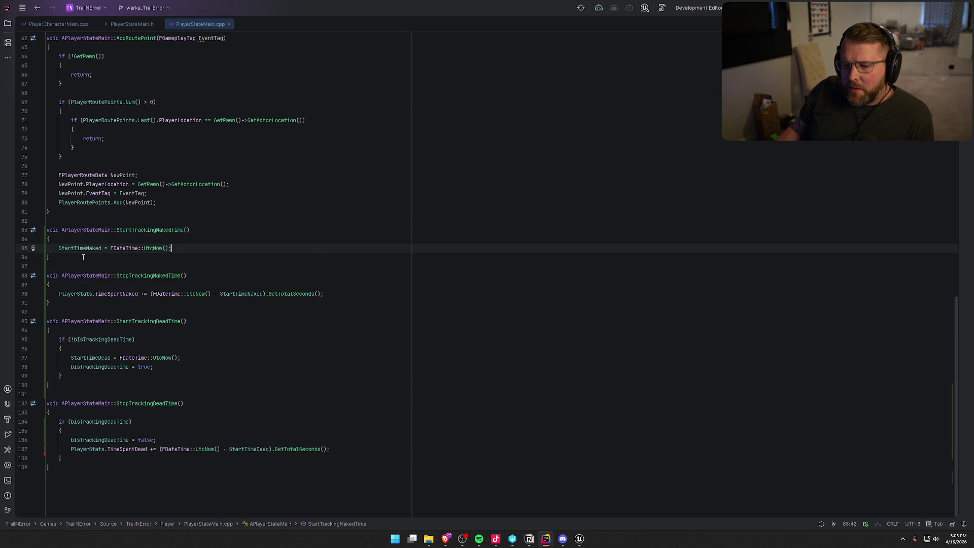
# - Declare bool bIsTrackingNakedTime = false below bIsTrackingDeadTime in PlayerStateMain.h
pyautogui.click(104, 340)
pyautogui.keyDown('ctrl'); pyautogui.click(105, 341); pyautogui.keyUp('ctrl')
pyautogui.press('End')
pyautogui.press('Return')
pyautogui.write('bool ')
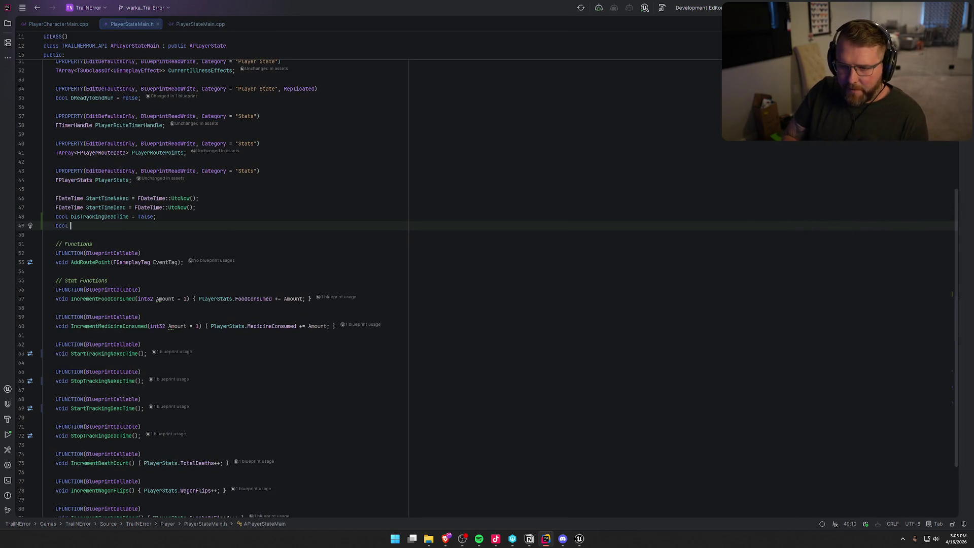
pyautogui.write('bIsTracking')
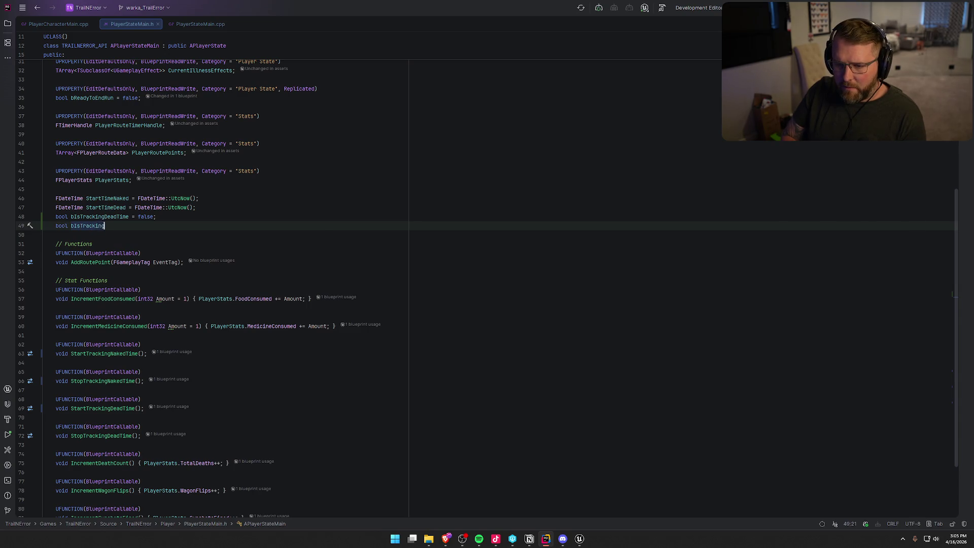
pyautogui.write('NakedTime ')
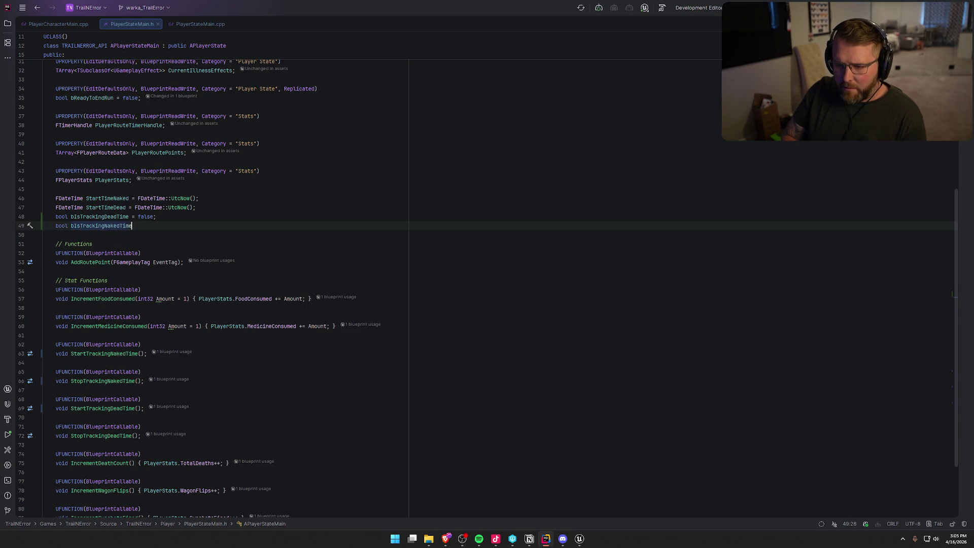
pyautogui.write('=')
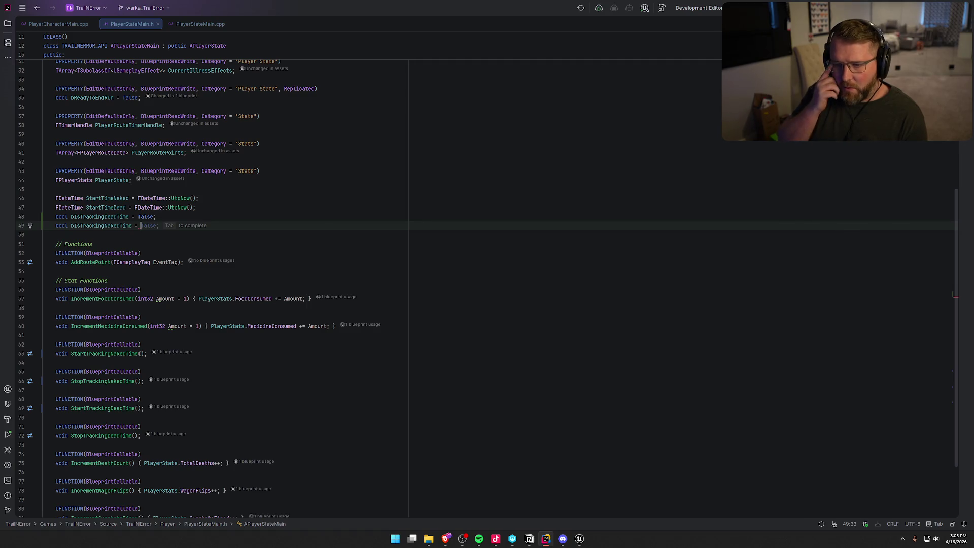
pyautogui.press('Tab')
pyautogui.click(187, 23)
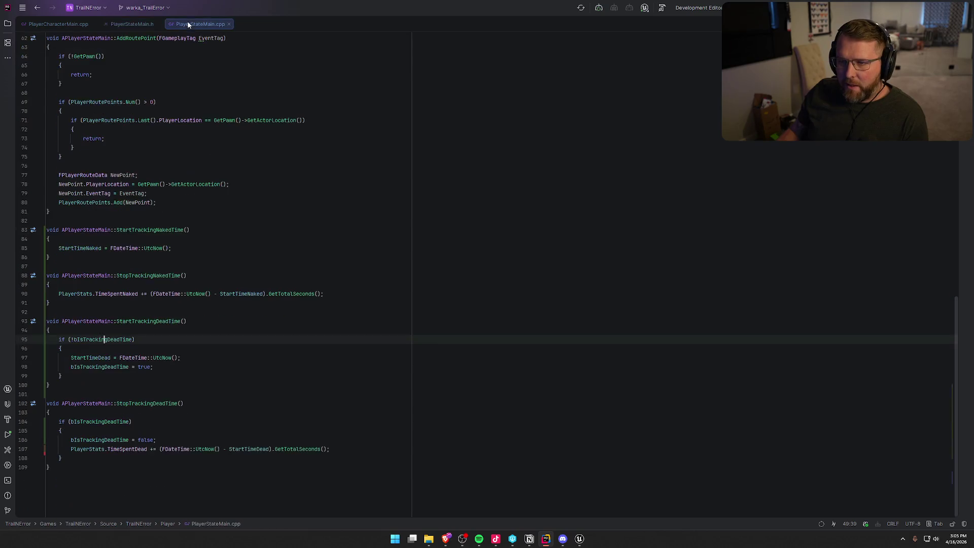
# - Add an if (!bIsTrackingNakedTime) block at the top of StartTrackingNakedTime
pyautogui.click(221, 238)
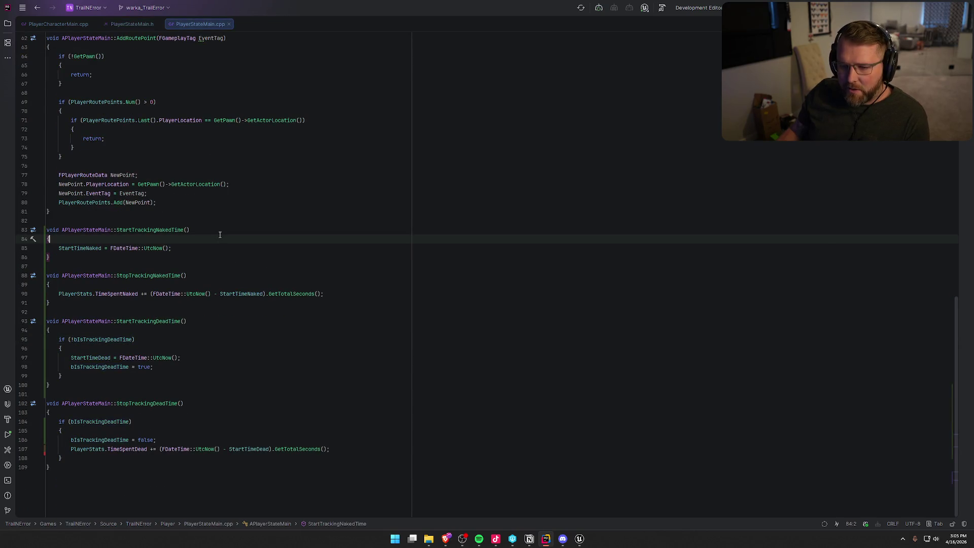
pyautogui.press('Return')
pyautogui.write('if')
pyautogui.press('Return')
pyautogui.write('bI')
pyautogui.press('Down')
pyautogui.press('Return')
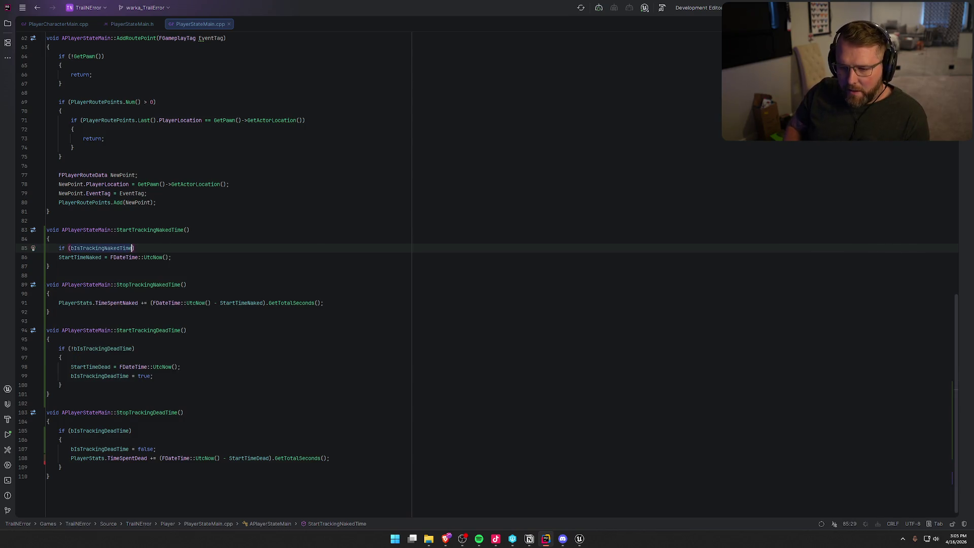
pyautogui.hotkey('ctrl', 'Left')
pyautogui.write('!')
pyautogui.press('End')
pyautogui.press('Return')
pyautogui.write('{')
pyautogui.press('Return')
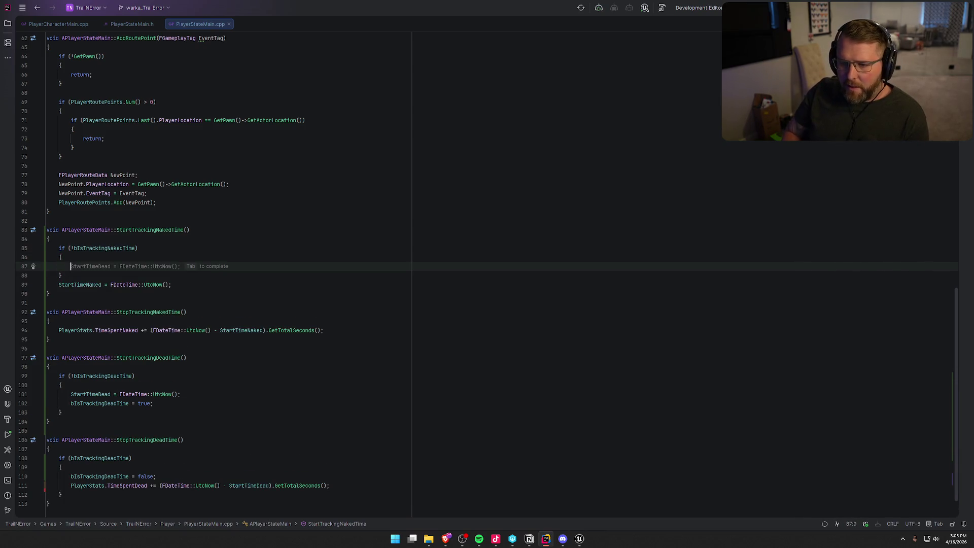
pyautogui.press('Down')
pyautogui.press('Down')
# - Move the StartTimeNaked assignment into that block and set bIsTrackingNakedTime = true
pyautogui.hotkey('alt', 'shift', 'Up')
pyautogui.hotkey('alt', 'shift', 'Up')
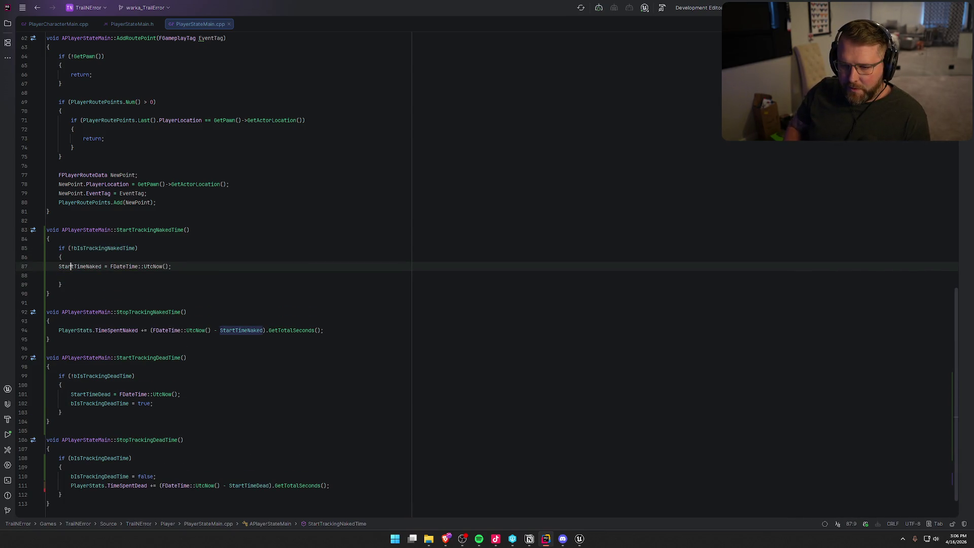
pyautogui.press('Down')
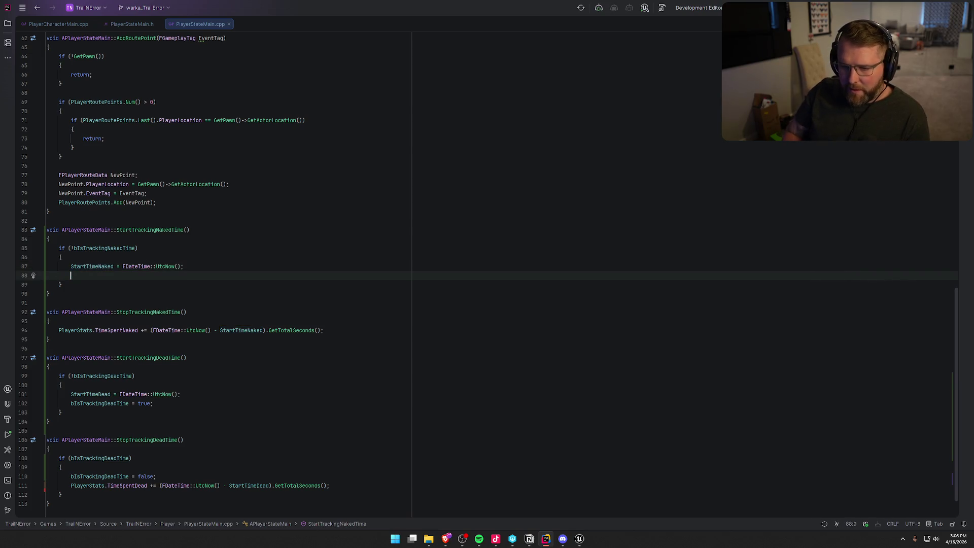
pyautogui.write('bI')
pyautogui.press('Down')
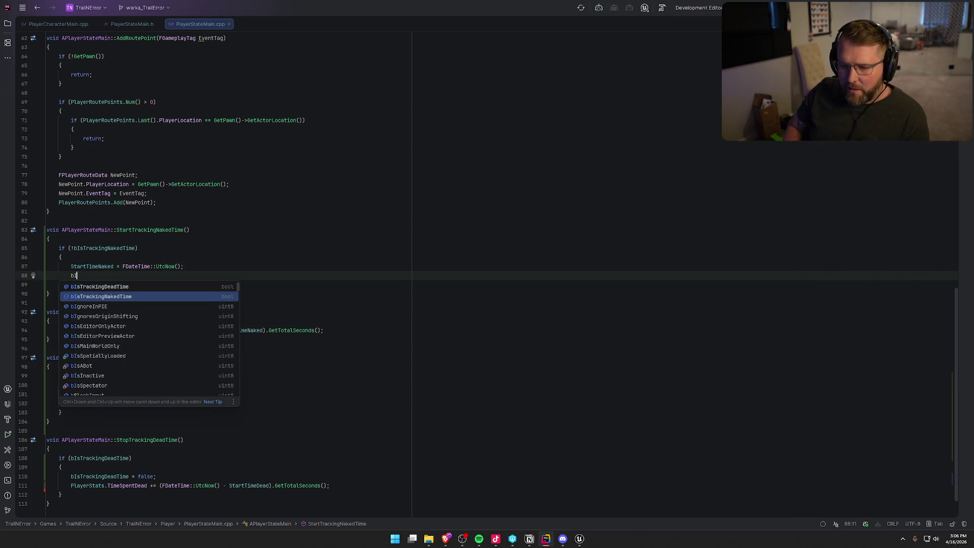
pyautogui.press('Return')
pyautogui.press('Tab')
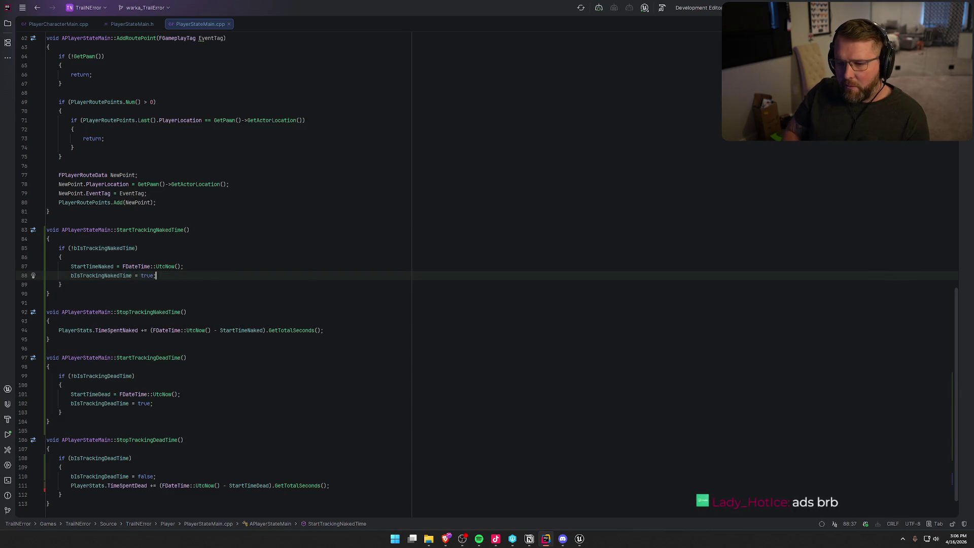
# - Add an if (bIsTrackingNakedTime) block at the top of StopTrackingNakedTime
pyautogui.press('Down')
pyautogui.press('Down')
pyautogui.press('Down')
pyautogui.press('Return')
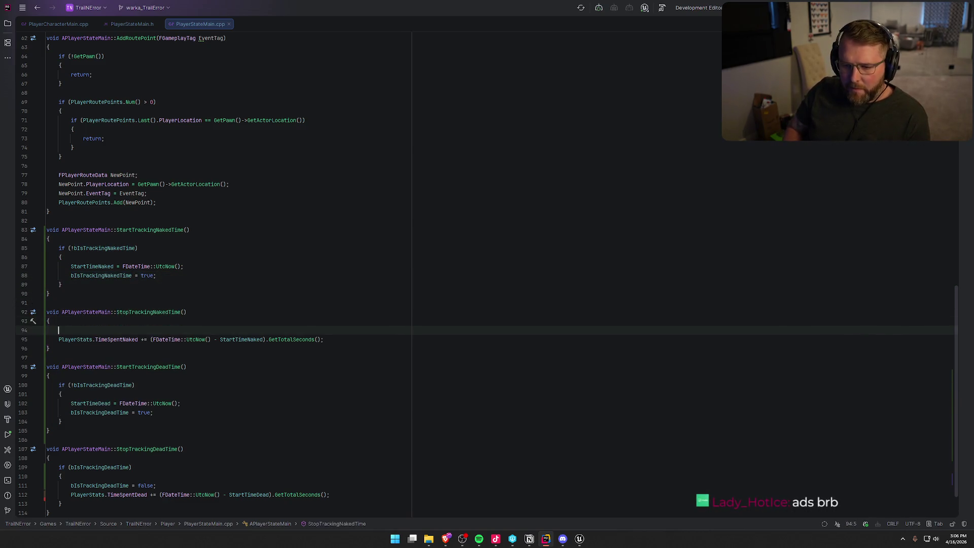
pyautogui.write('if (biSt')
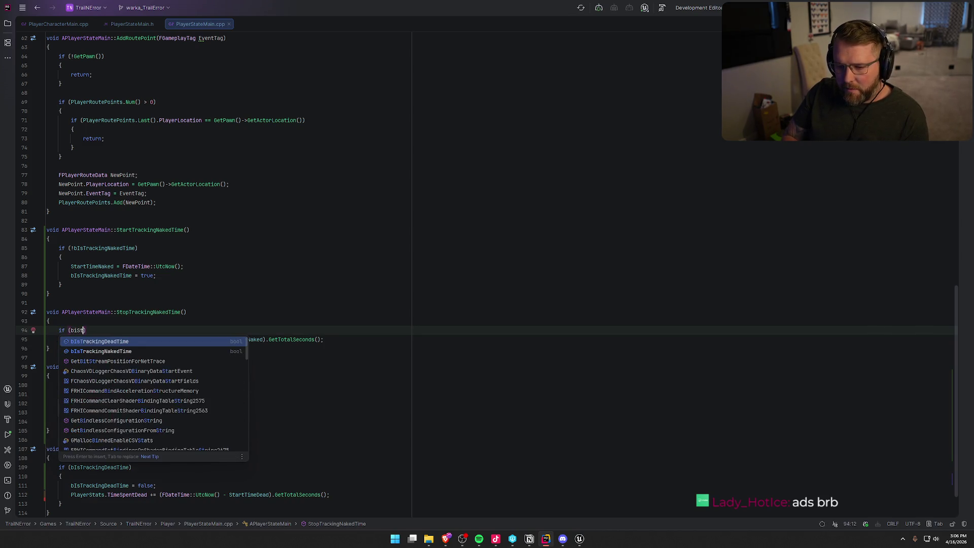
pyautogui.write('ra')
pyautogui.press('Down')
pyautogui.press('Return')
pyautogui.press('End')
pyautogui.press('Return')
pyautogui.write('{')
pyautogui.press('Return')
# - Move the PlayerStats accumulation into that block and set bIsTrackingNakedTime = false
pyautogui.press('Down')
pyautogui.press('Down')
pyautogui.hotkey('alt', 'shift', 'Up')
pyautogui.hotkey('alt', 'shift', 'Up')
pyautogui.press('Tab')
pyautogui.press('Down')
pyautogui.write('bIs')
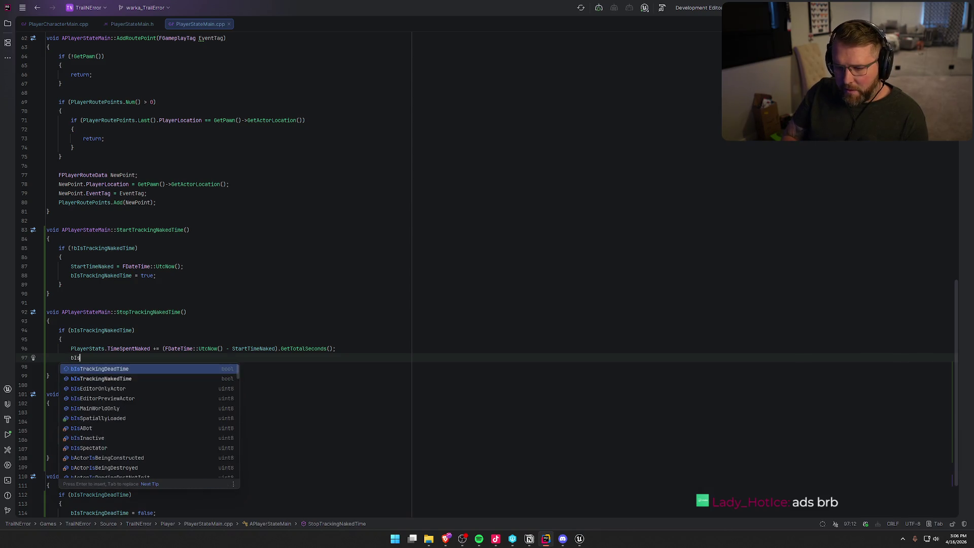
pyautogui.press('Down')
pyautogui.press('Return')
pyautogui.write('= false;')
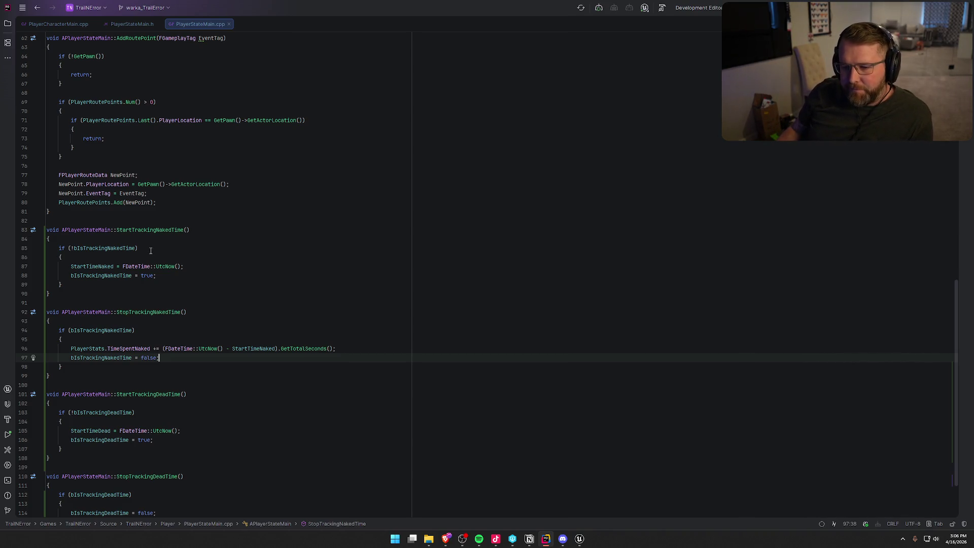
# - Review the StartTimeNaked and TimeSpentNaked usages, then return to the Unreal editor
pyautogui.click(214, 268)
pyautogui.scroll(-2, 214, 266)
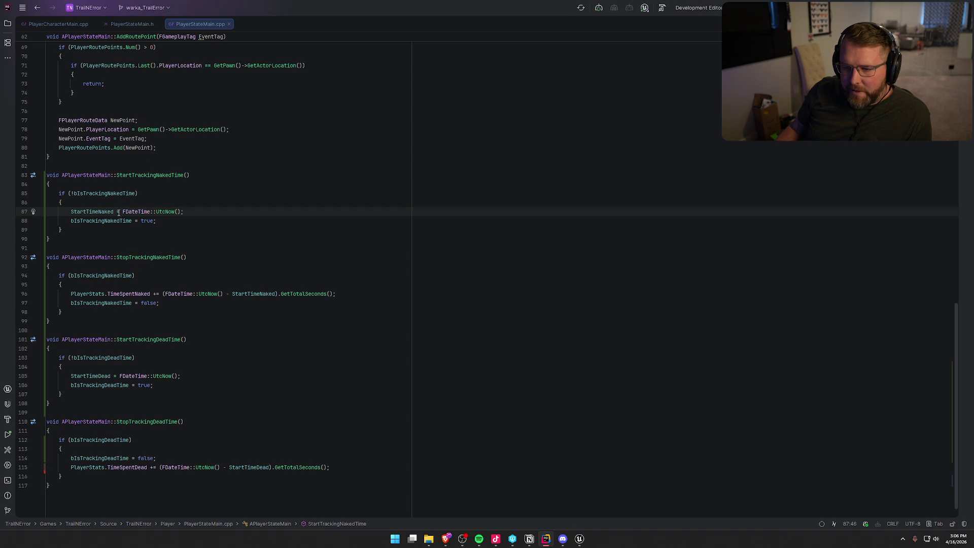
pyautogui.click(86, 212)
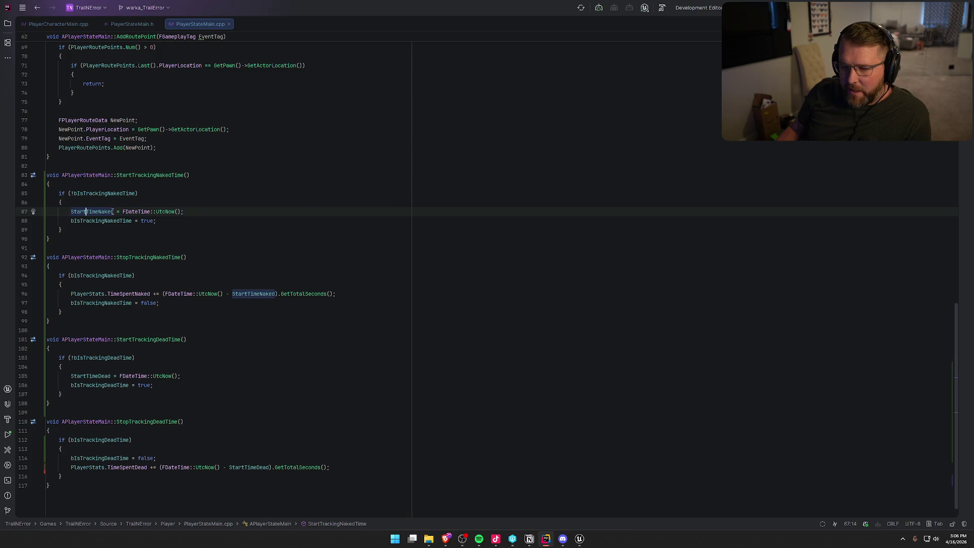
pyautogui.moveTo(113, 212)
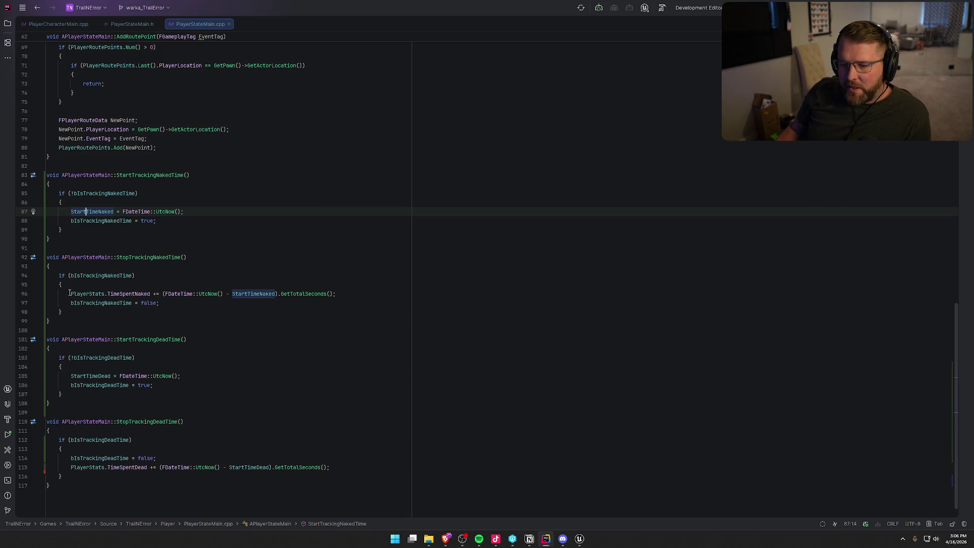
pyautogui.click(130, 294)
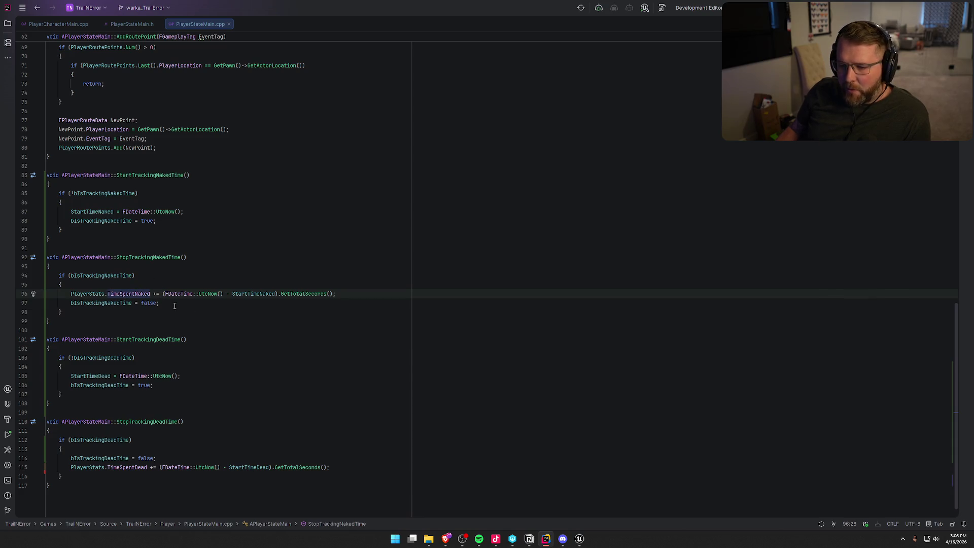
pyautogui.moveTo(128, 291)
pyautogui.moveTo(299, 297)
pyautogui.moveTo(165, 296)
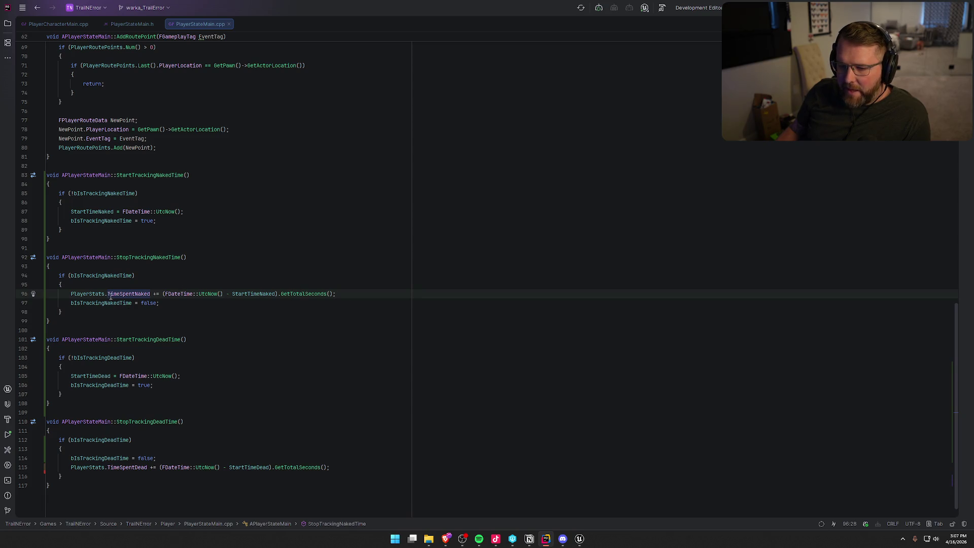
pyautogui.moveTo(130, 294)
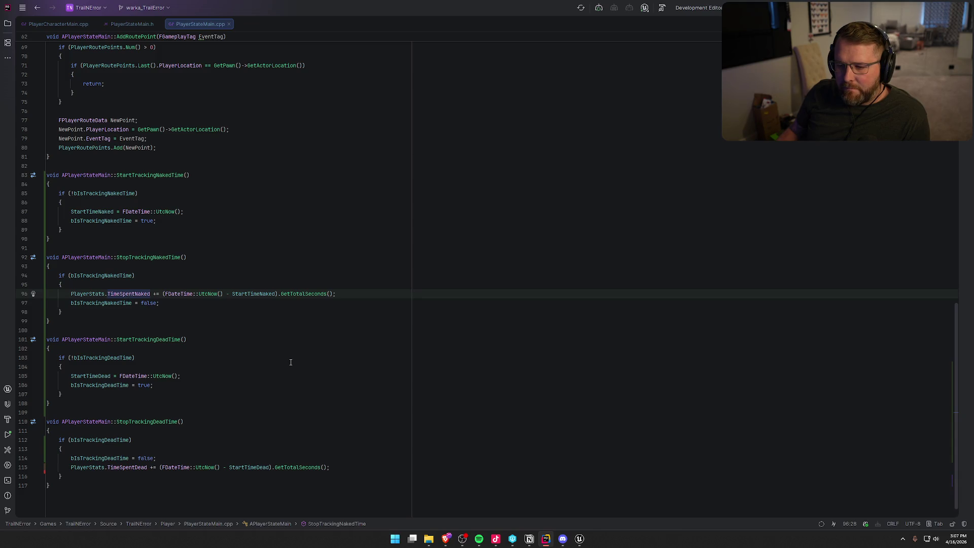
pyautogui.click(582, 541)
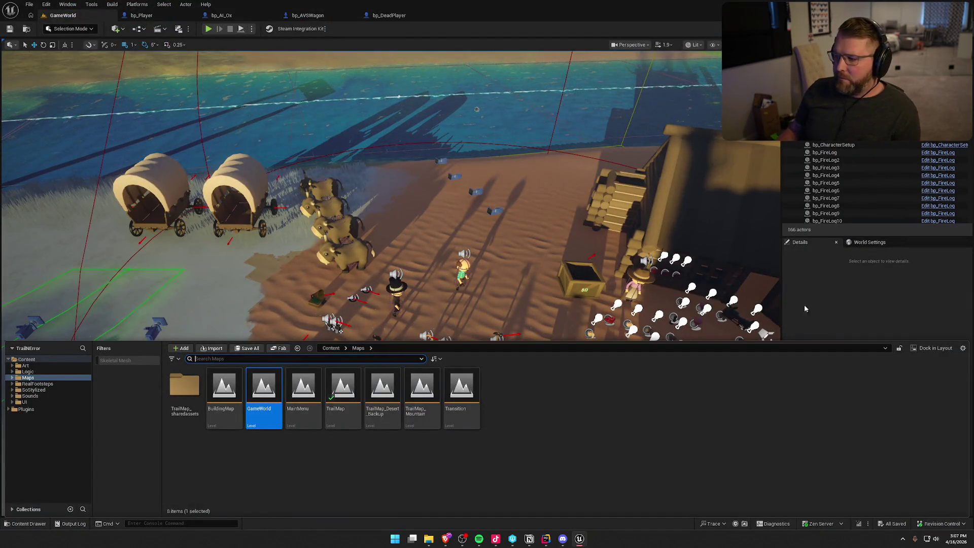
# - Live-compile the naked-time changes with Ctrl+Alt+F11 and close the Live Coding log after success
pyautogui.hotkey('ctrl', 'alt', 'F11')
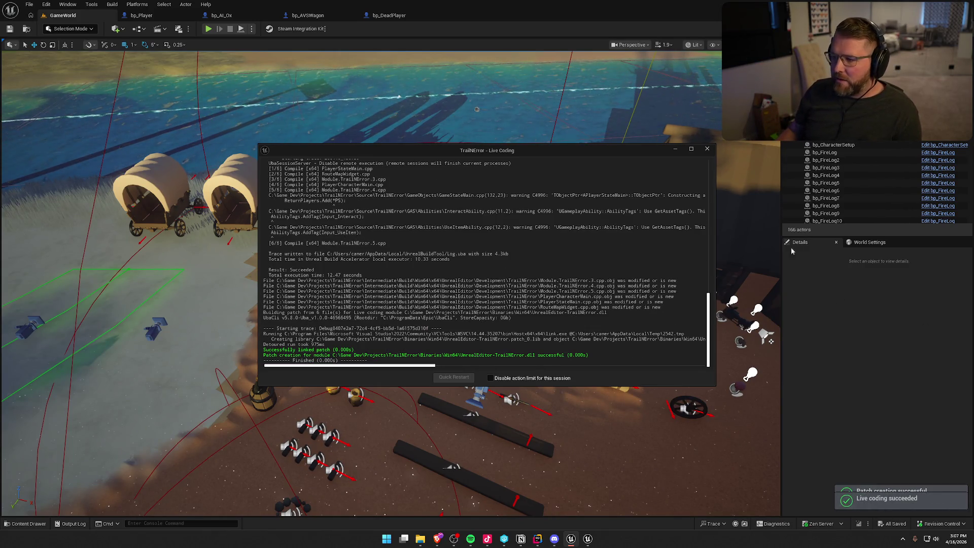
pyautogui.click(708, 149)
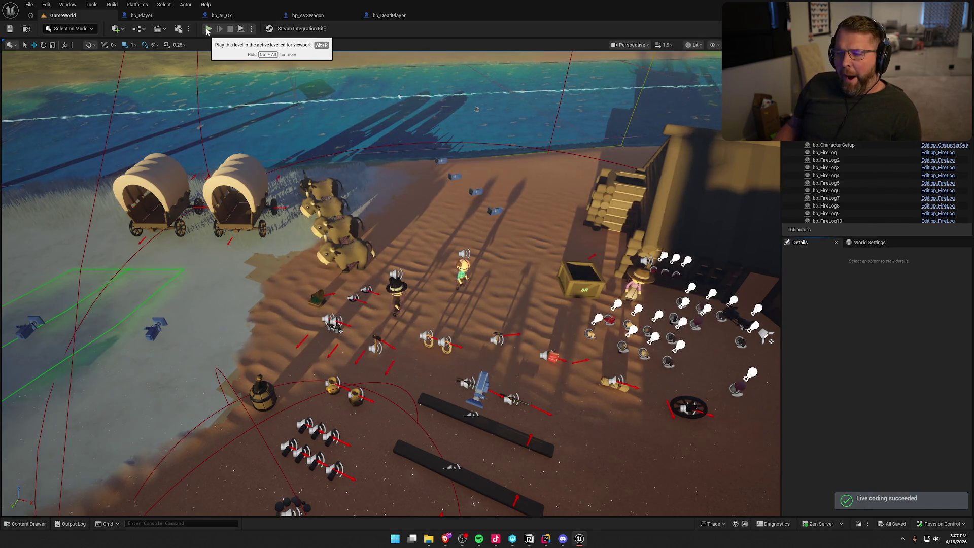
# - Play the level and swim the character out into the river until it drowns
pyautogui.click(206, 29)
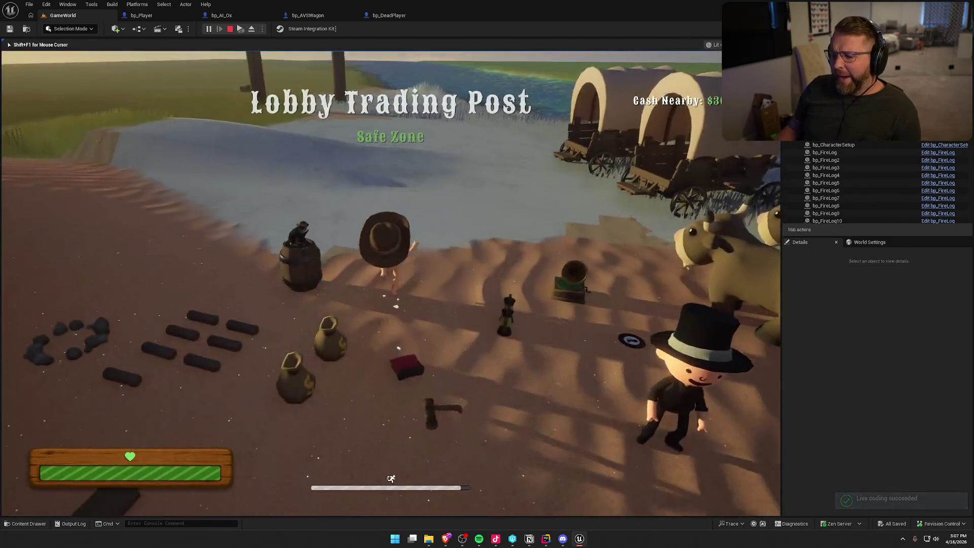
pyautogui.press('super')
pyautogui.press('super')
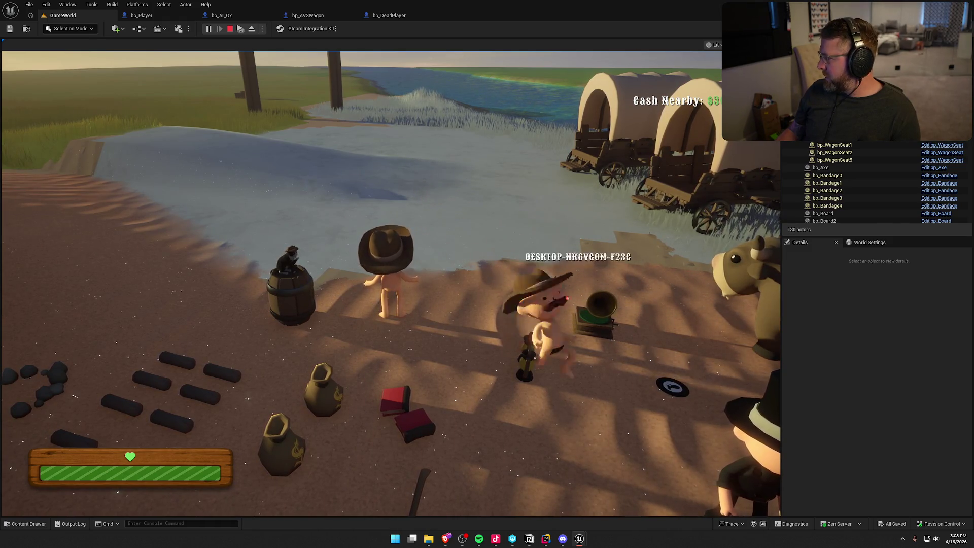
pyautogui.press('super')
pyautogui.click(520, 128)
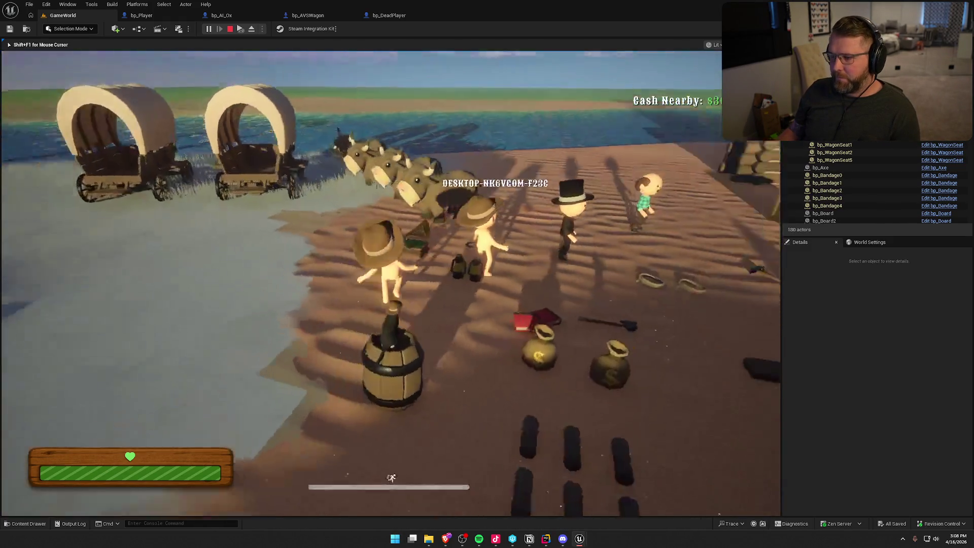
pyautogui.press('w')
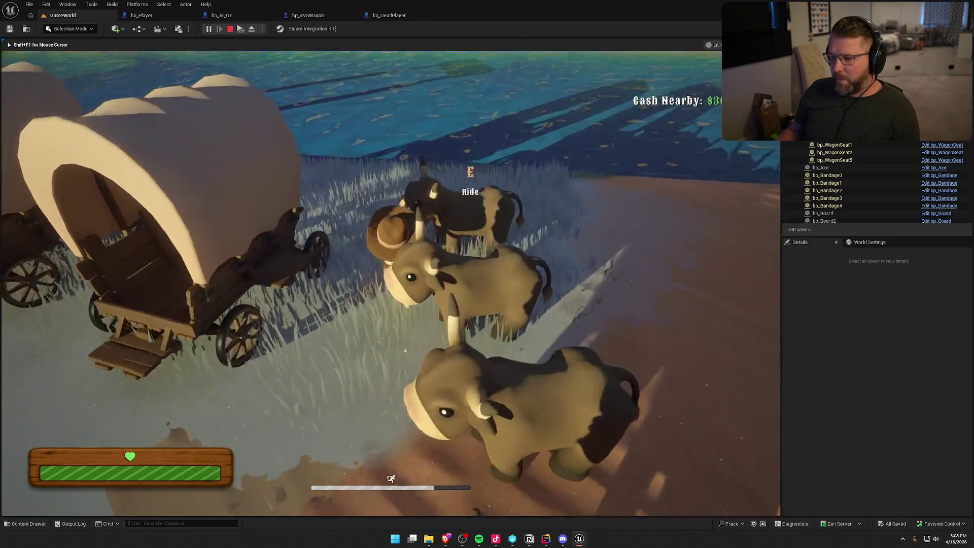
pyautogui.press('w')
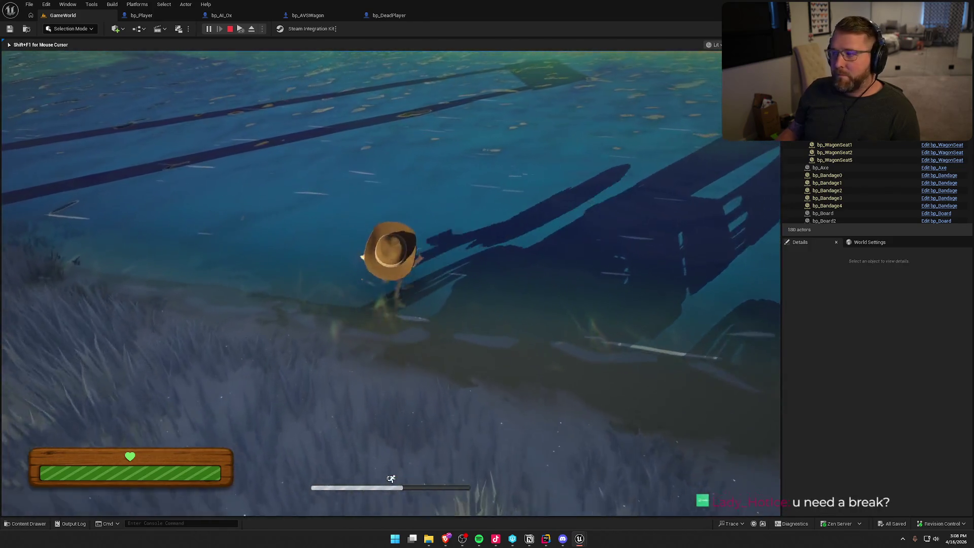
pyautogui.press('w')
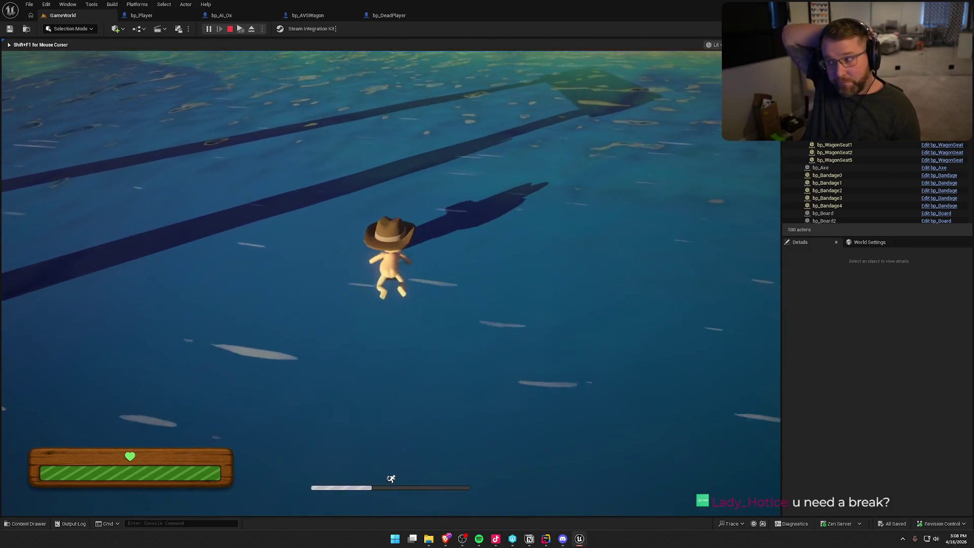
pyautogui.press('w')
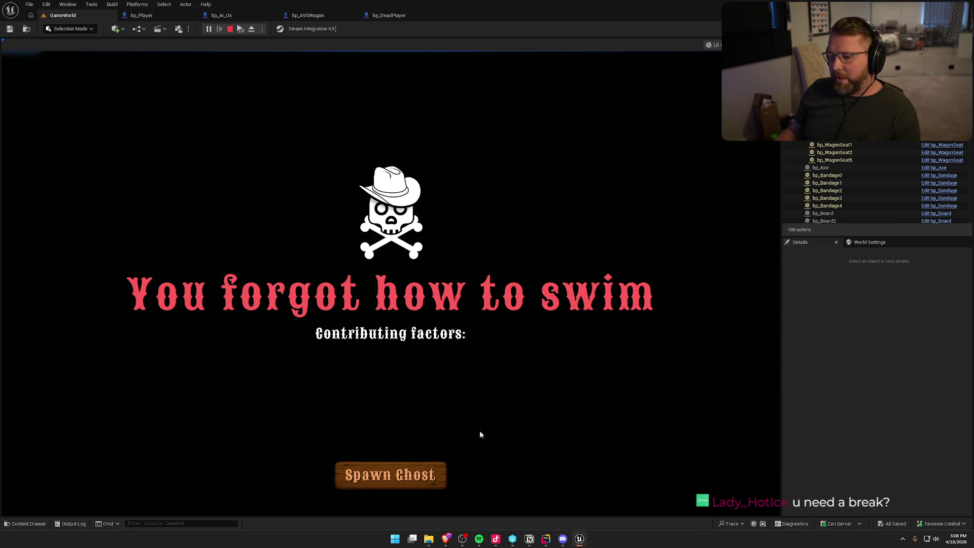
# - Respawn as a ghost from the death screen and switch to spectating another player
pyautogui.click(402, 476)
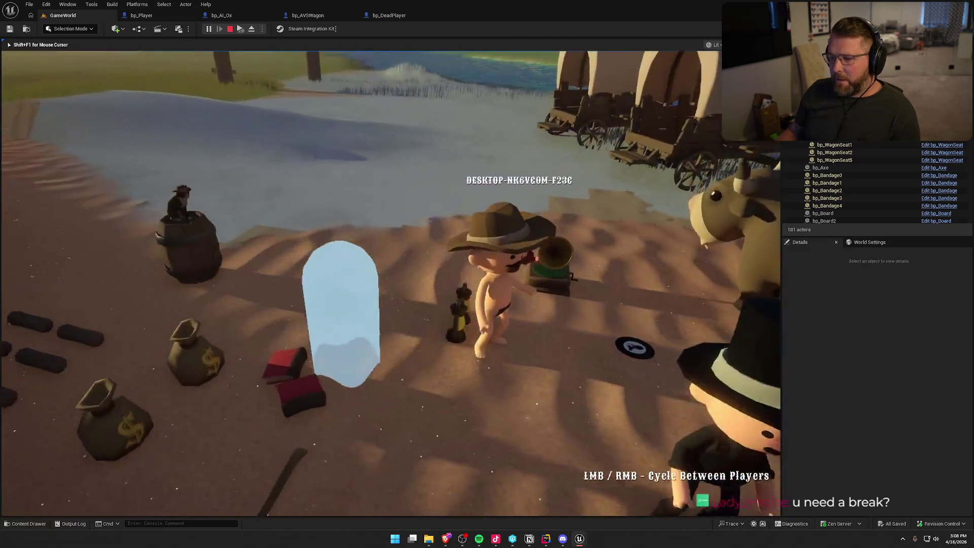
pyautogui.press('super')
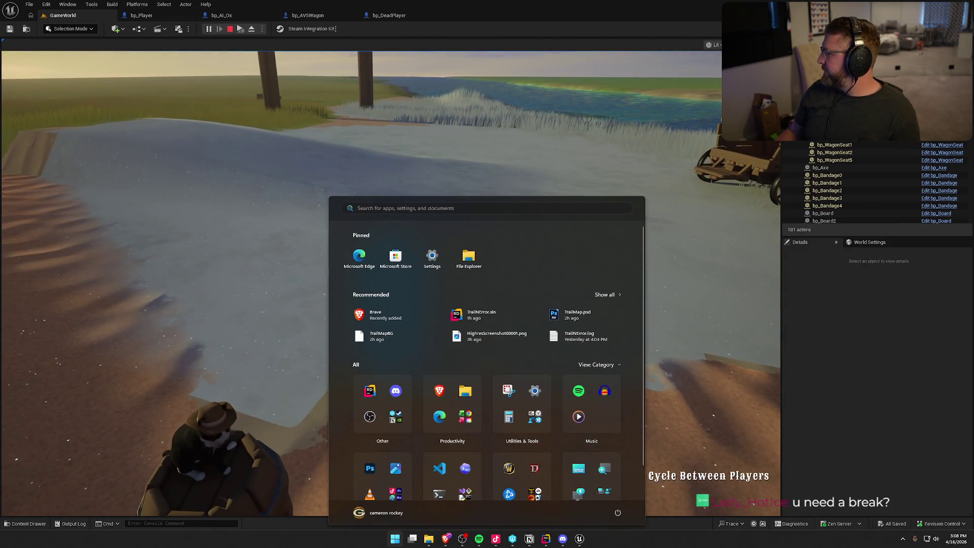
pyautogui.press('super')
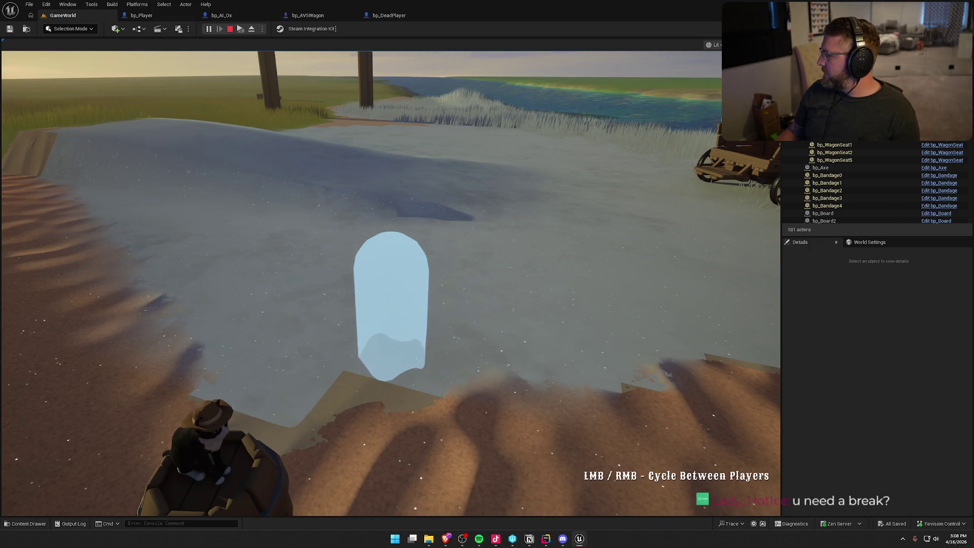
pyautogui.click(391, 283)
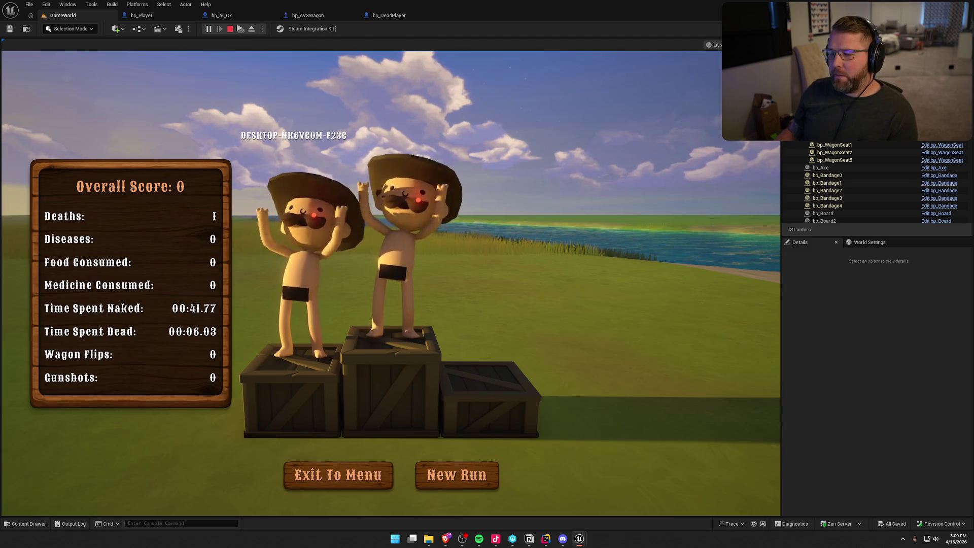
# - Stop the play session after the score screen shows 00:41.77 naked and 00:06.03 dead
pyautogui.click(230, 28)
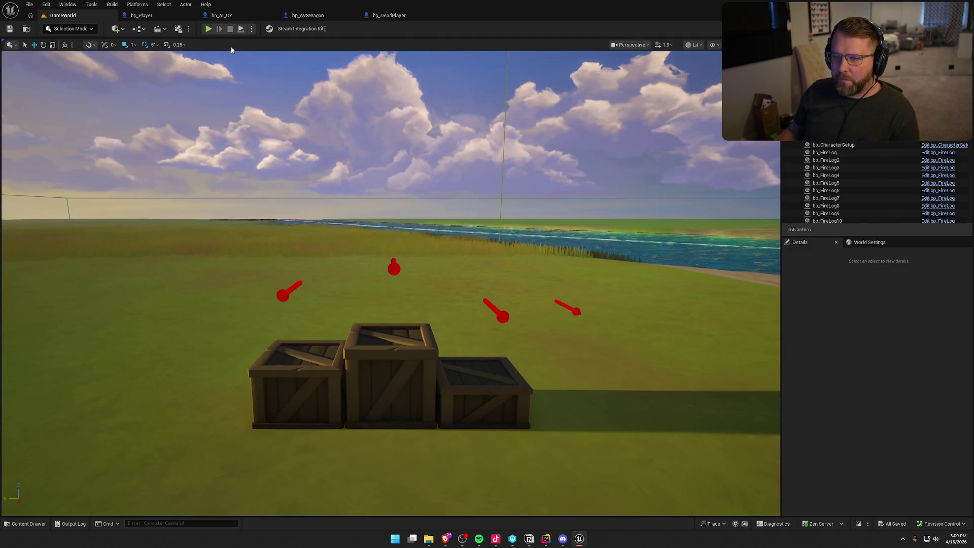
# - Run a short test play walking toward the river, stop it, and open the Content Drawer
pyautogui.click(208, 29)
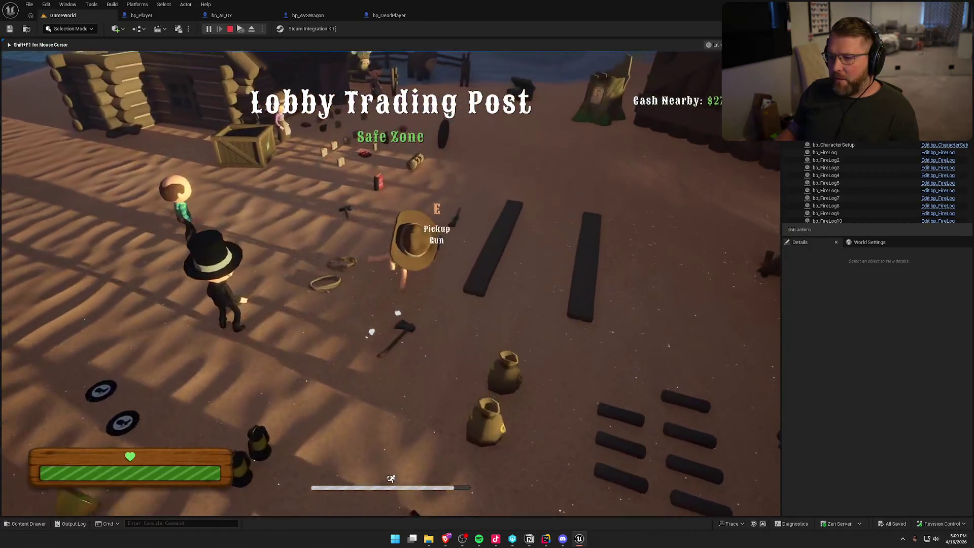
pyautogui.press('e')
pyautogui.press('w')
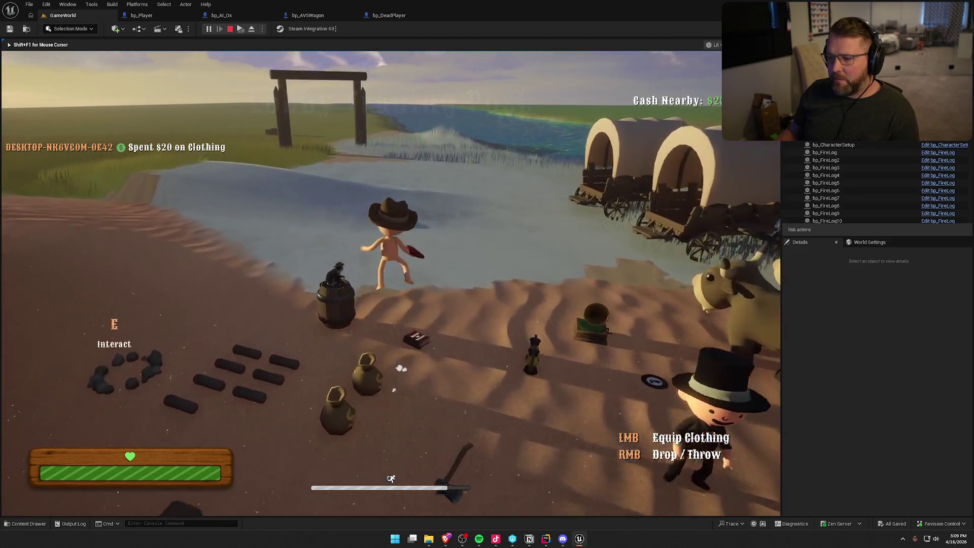
pyautogui.press('w')
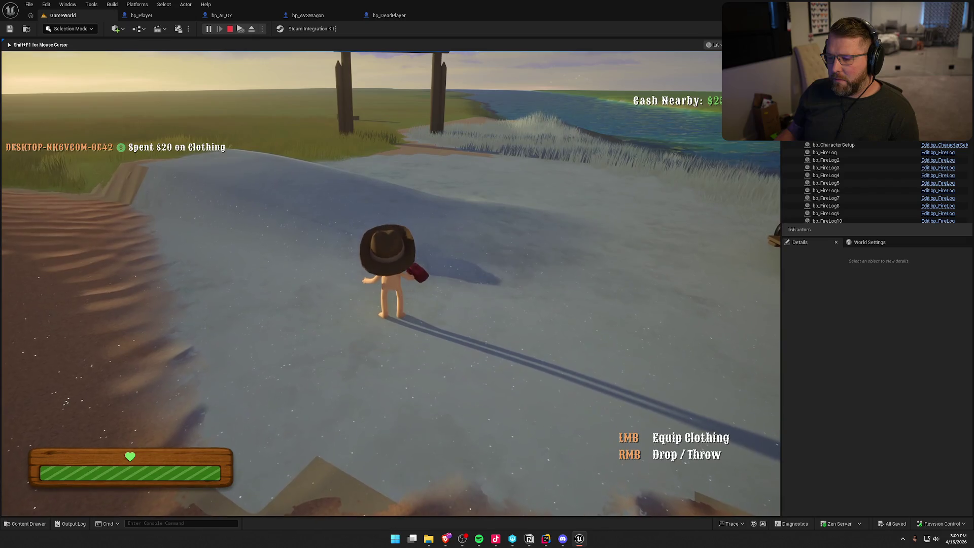
pyautogui.press('Escape')
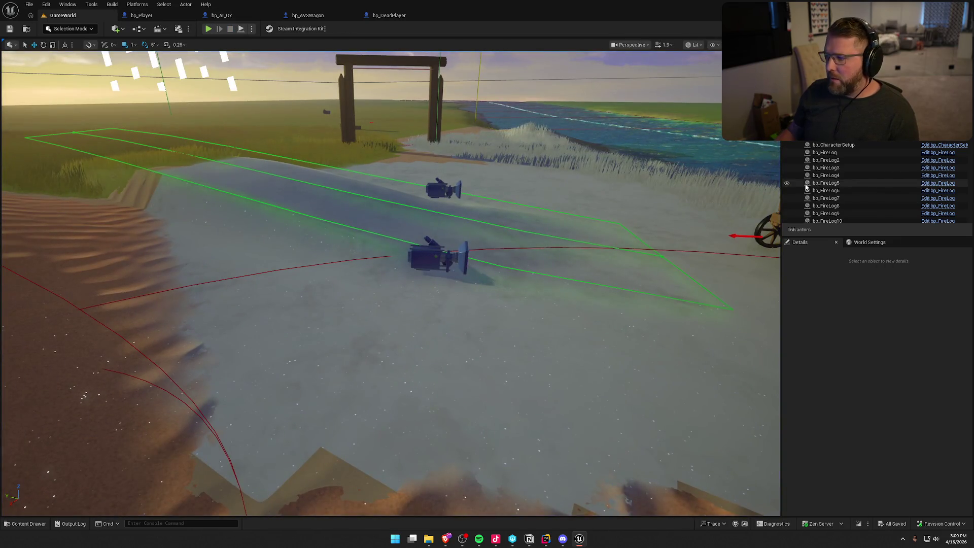
pyautogui.hotkey('ctrl', 'space')
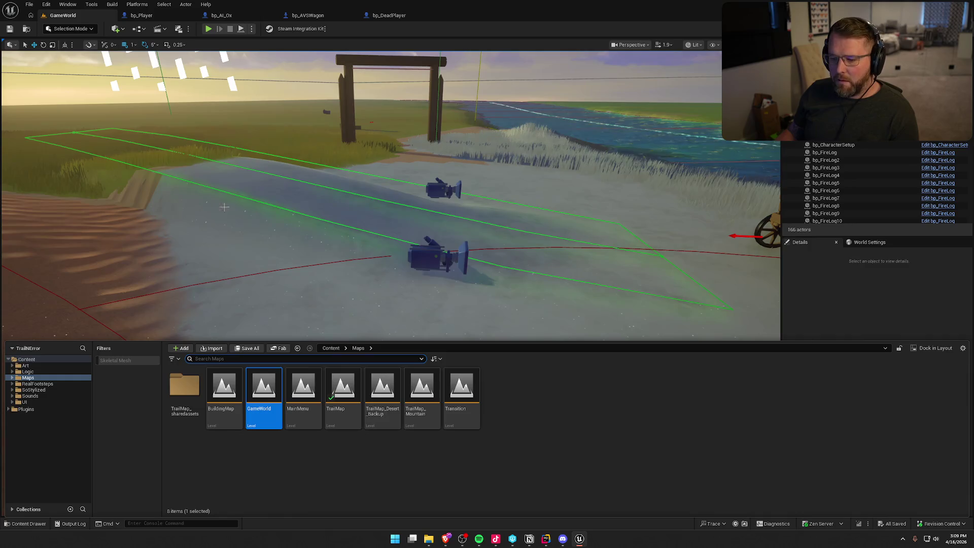
# - Open the GA_Die ability blueprint from Logic > GAS > Abilities
pyautogui.click(27, 371)
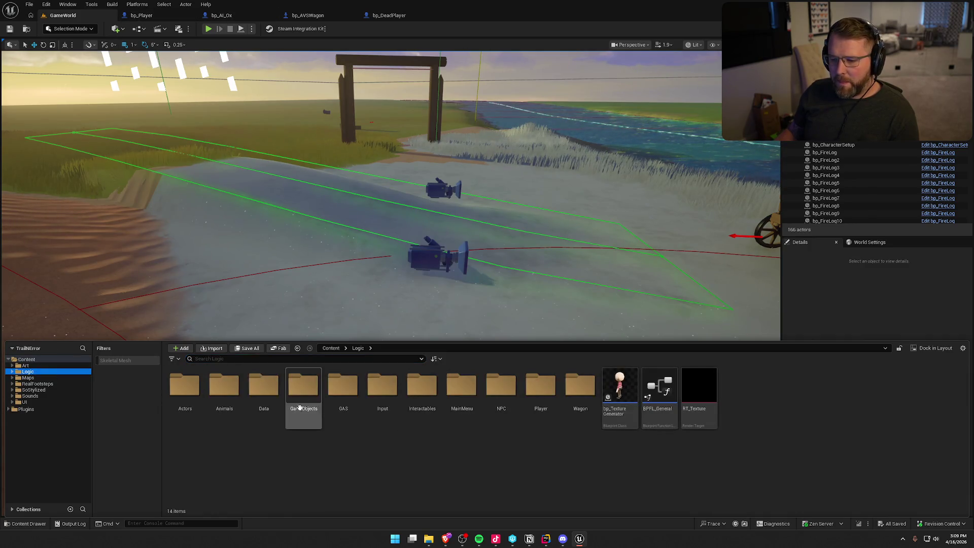
pyautogui.doubleClick(342, 391)
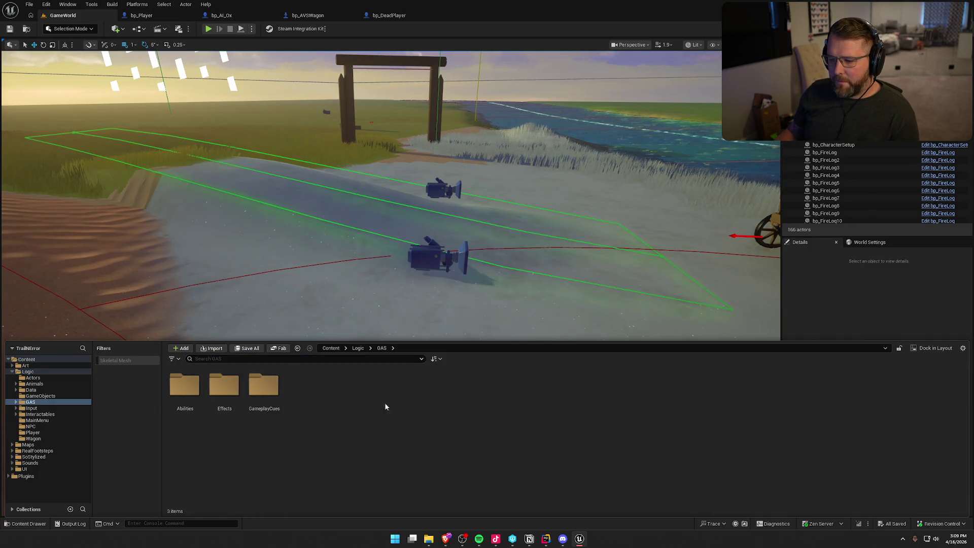
pyautogui.doubleClick(173, 400)
pyautogui.doubleClick(224, 388)
# - Pan through the GA_Die EventGraph and jump to the ApplyDeathEffects C++ function
pyautogui.moveTo(359, 216)
pyautogui.mouseDown()
pyautogui.moveTo(426, 248)
pyautogui.moveTo(284, 241)
pyautogui.moveTo(528, 308)
pyautogui.moveTo(352, 175)
pyautogui.moveTo(659, 157)
pyautogui.mouseUp()
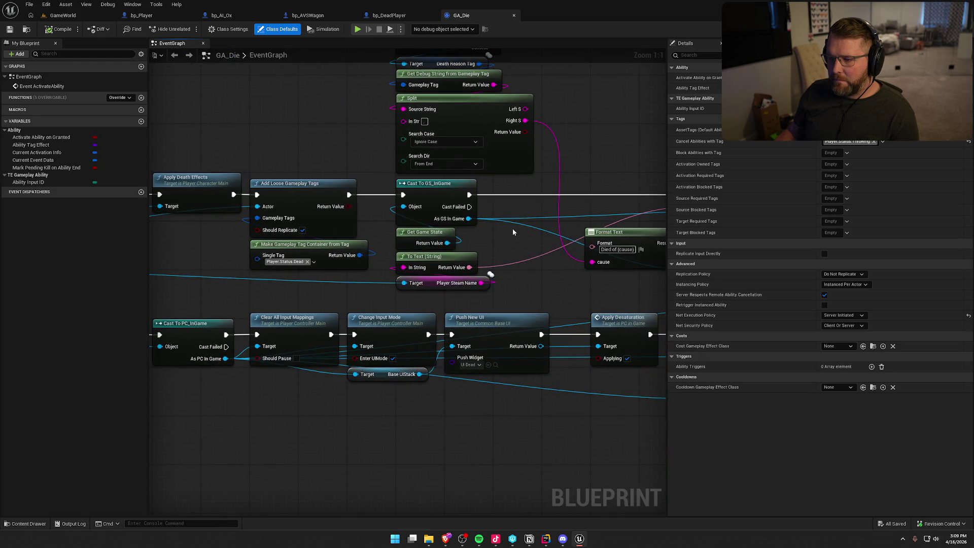
pyautogui.moveTo(506, 256)
pyautogui.mouseDown()
pyautogui.moveTo(635, 224)
pyautogui.moveTo(414, 121)
pyautogui.mouseUp()
pyautogui.moveTo(353, 184); pyautogui.dragTo(458, 204)
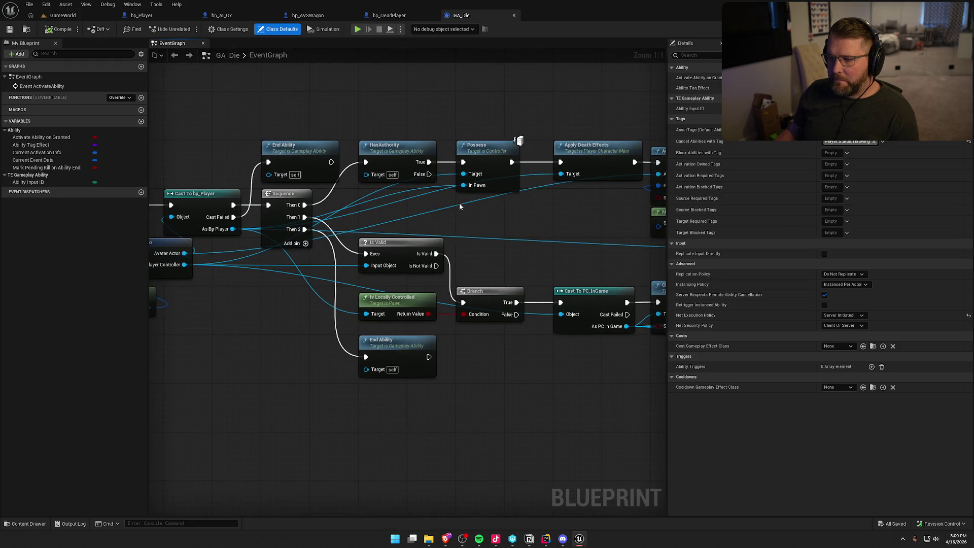
pyautogui.moveTo(481, 256)
pyautogui.mouseDown()
pyautogui.moveTo(574, 234)
pyautogui.moveTo(420, 87)
pyautogui.mouseUp()
pyautogui.moveTo(380, 206)
pyautogui.mouseDown()
pyautogui.moveTo(383, 176)
pyautogui.moveTo(538, 291)
pyautogui.moveTo(149, 312)
pyautogui.mouseUp()
pyautogui.moveTo(244, 296)
pyautogui.mouseDown()
pyautogui.moveTo(157, 289)
pyautogui.moveTo(300, 306)
pyautogui.moveTo(153, 254)
pyautogui.mouseUp()
pyautogui.moveTo(660, 331)
pyautogui.mouseDown()
pyautogui.moveTo(397, 304)
pyautogui.moveTo(288, 273)
pyautogui.mouseUp()
pyautogui.doubleClick(205, 169)
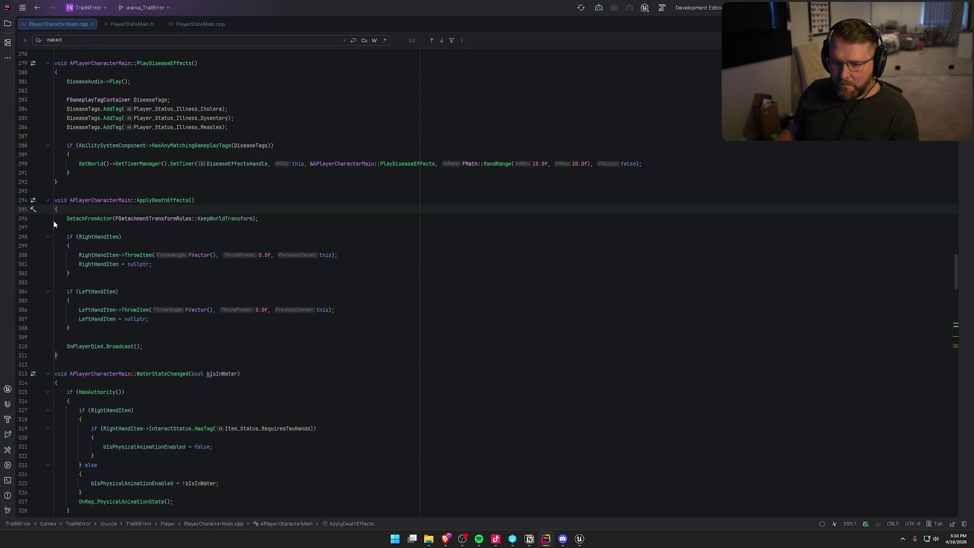
pyautogui.click(159, 347)
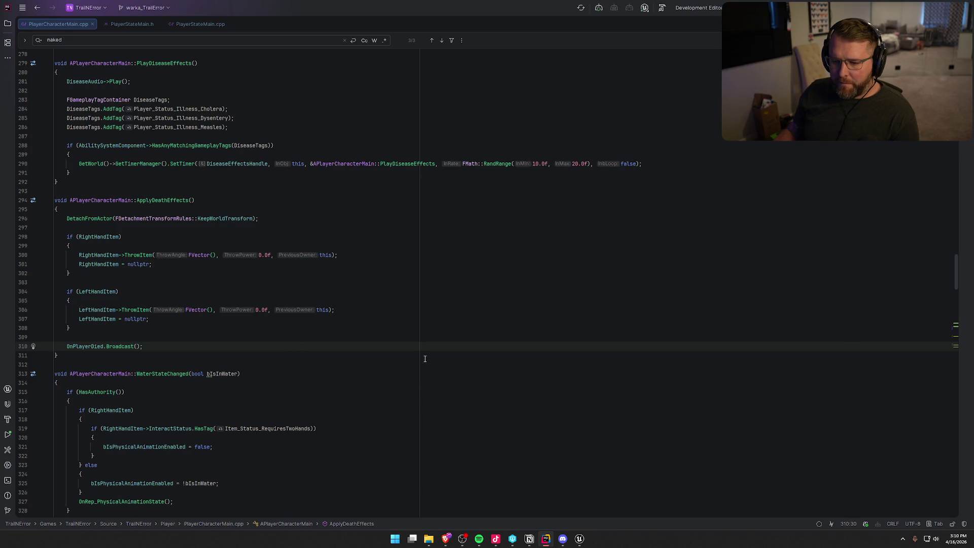
pyautogui.hotkey('alt', 'Tab')
pyautogui.moveTo(297, 111)
pyautogui.mouseDown()
pyautogui.moveTo(250, 183)
pyautogui.moveTo(243, 220)
pyautogui.moveTo(300, 187)
pyautogui.moveTo(576, 178)
pyautogui.mouseUp()
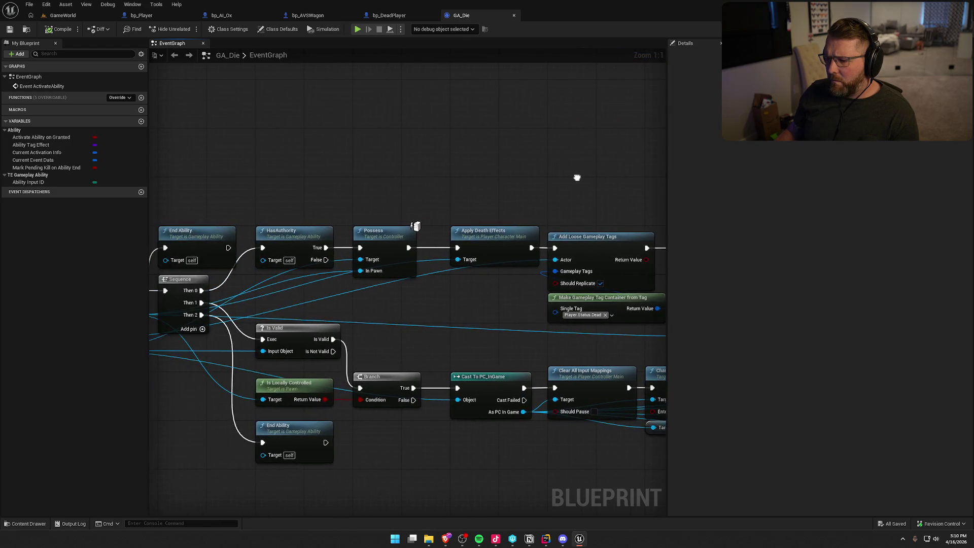
# - Display the GA_Die ability's class default properties
pyautogui.moveTo(451, 304)
pyautogui.mouseDown()
pyautogui.moveTo(555, 295)
pyautogui.moveTo(546, 275)
pyautogui.moveTo(612, 255)
pyautogui.moveTo(756, 243)
pyautogui.moveTo(295, 203)
pyautogui.moveTo(420, 272)
pyautogui.moveTo(196, 228)
pyautogui.moveTo(239, 188)
pyautogui.mouseUp()
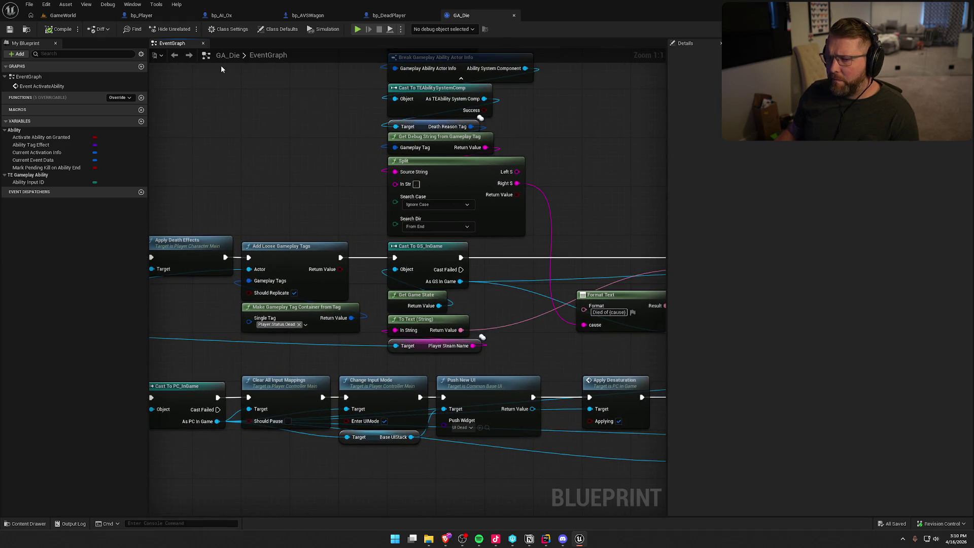
pyautogui.click(273, 31)
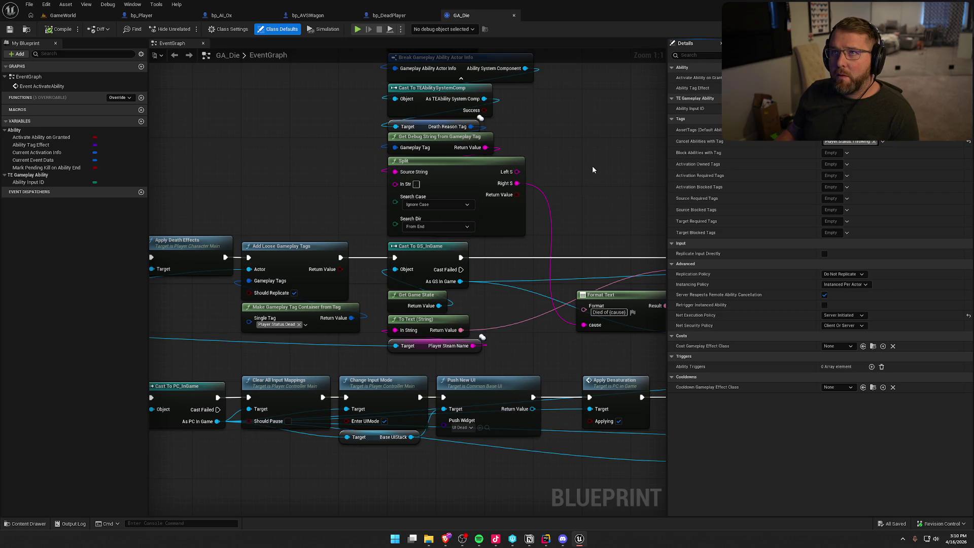
pyautogui.moveTo(604, 193)
pyautogui.mouseDown()
pyautogui.moveTo(495, 150)
pyautogui.moveTo(302, 135)
pyautogui.mouseUp()
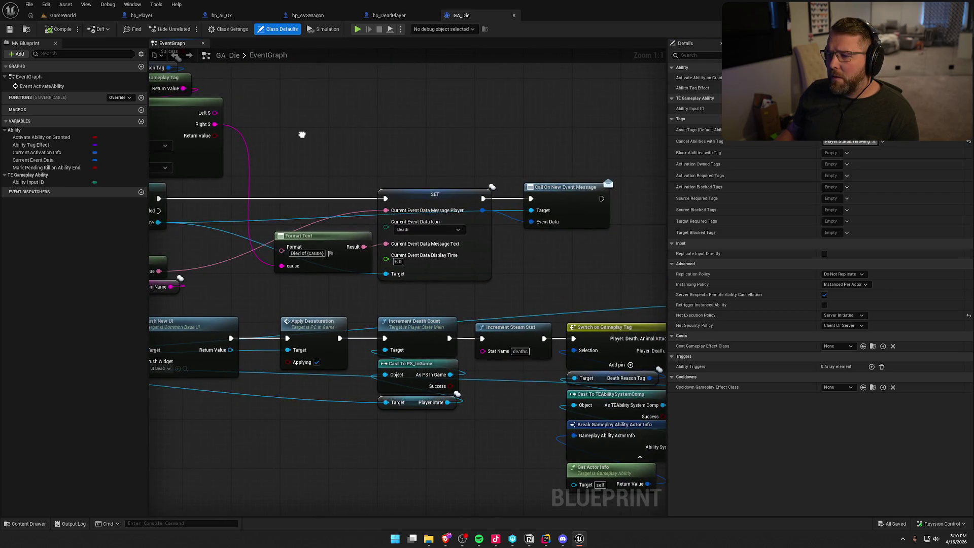
# - Pan GA_Die back to Apply Death Effects and return to the GameWorld level
pyautogui.scroll(-3, 457, 254)
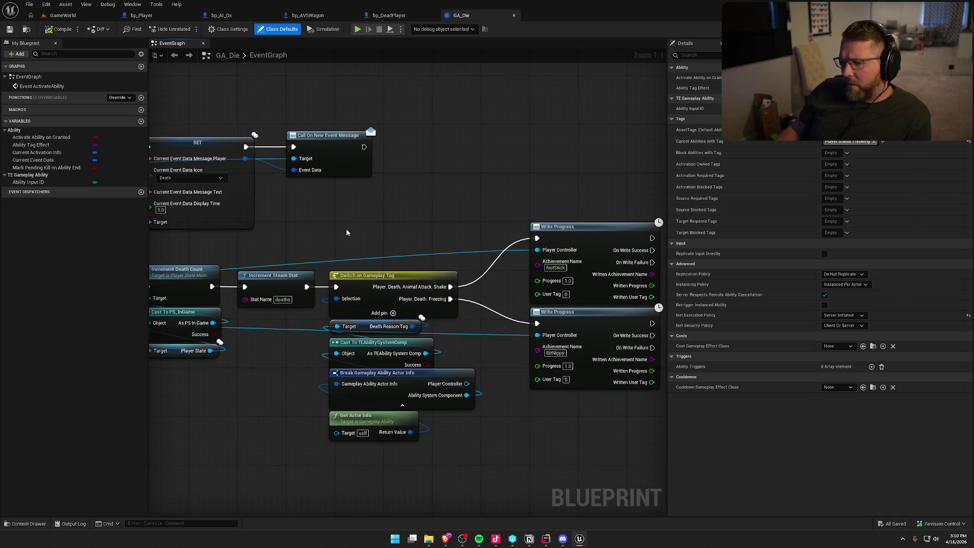
pyautogui.scroll(3, 346, 228)
pyautogui.moveTo(332, 362); pyautogui.dragTo(397, 389)
pyautogui.moveTo(307, 388); pyautogui.dragTo(440, 436)
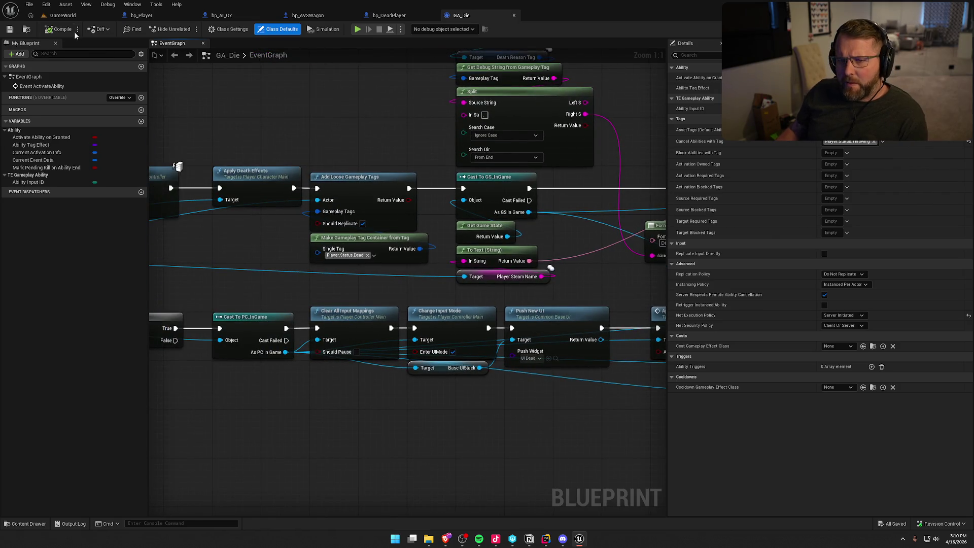
pyautogui.click(63, 15)
# - Start a test play and kill the player with the KillPlayer console command
pyautogui.click(208, 29)
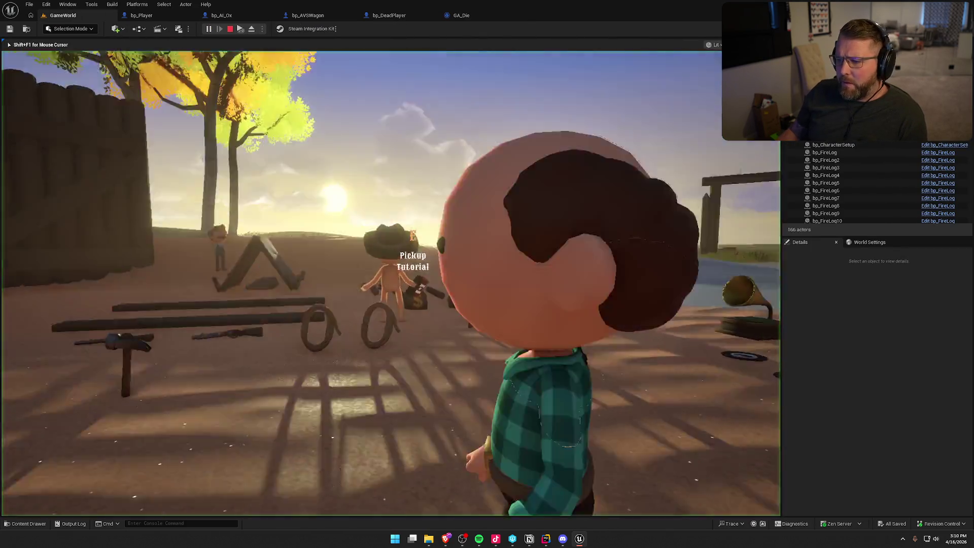
pyautogui.press('w')
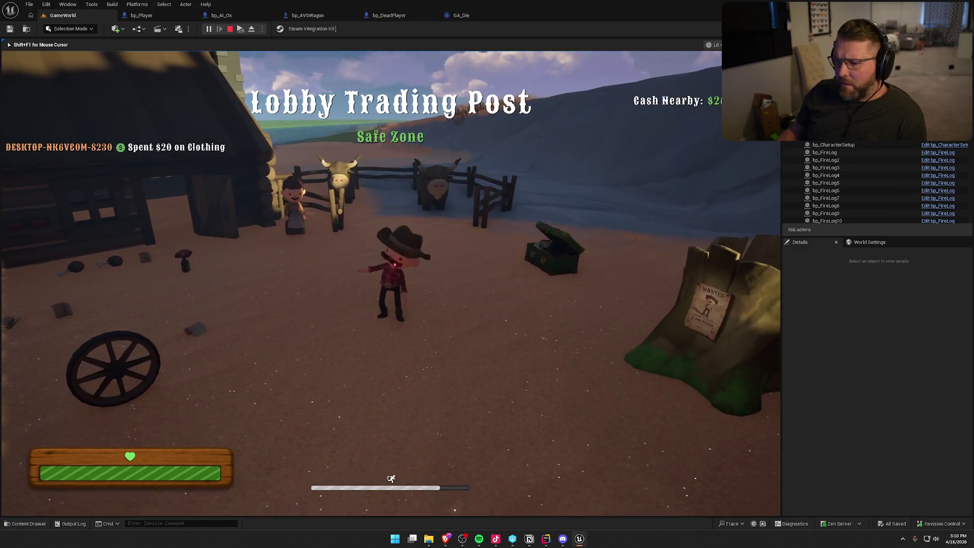
pyautogui.press('`')
pyautogui.press('`')
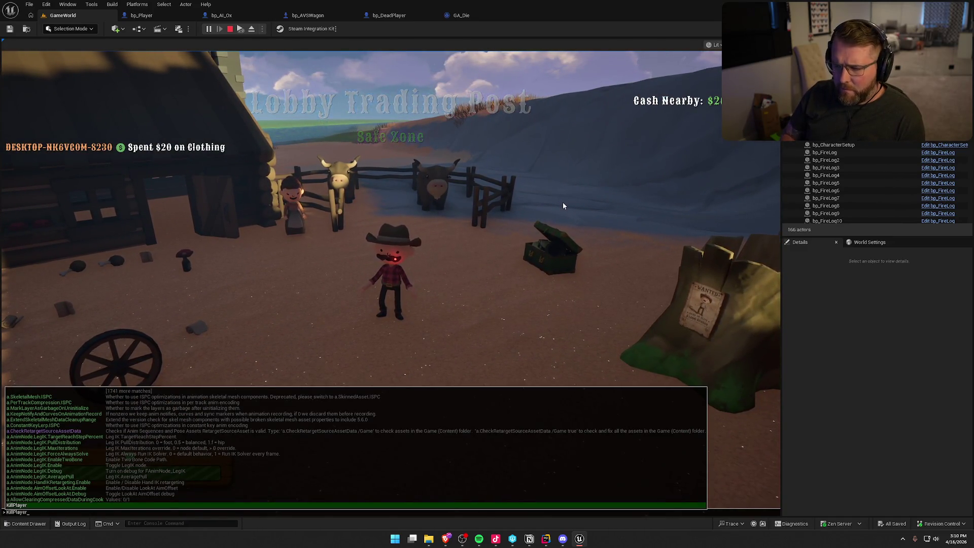
pyautogui.press('`')
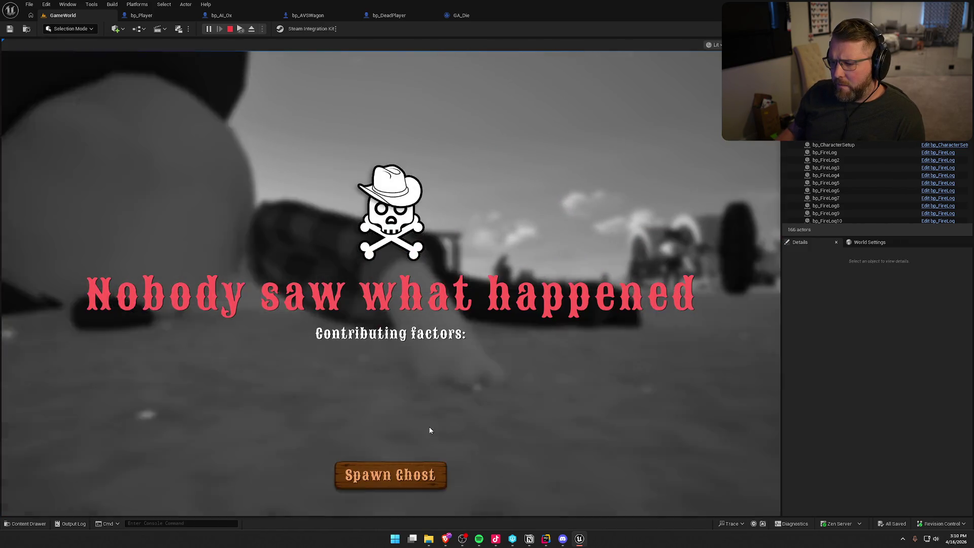
# - Respawn the dead player as a ghost, stop play, and return to GA_Die's HasAuthority and Possess nodes
pyautogui.click(428, 428)
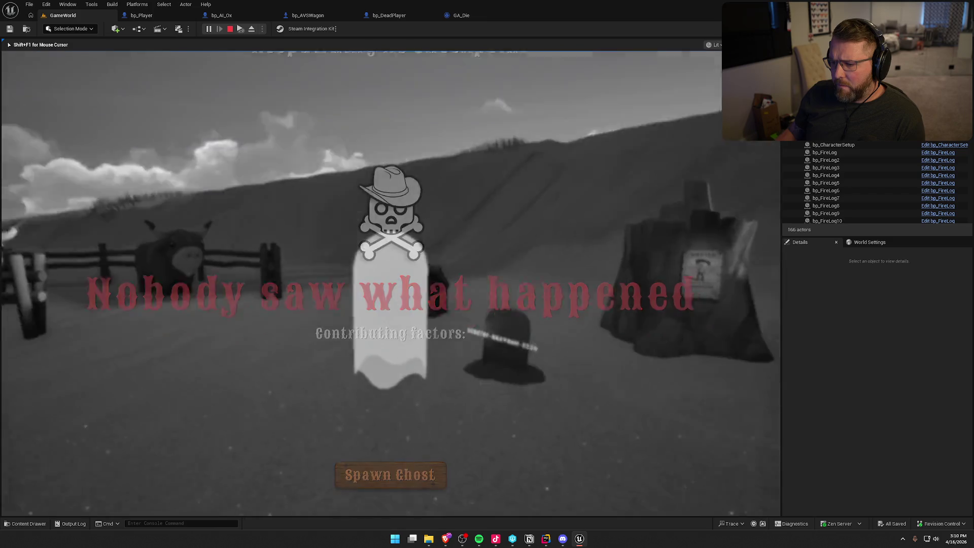
pyautogui.click(390, 475)
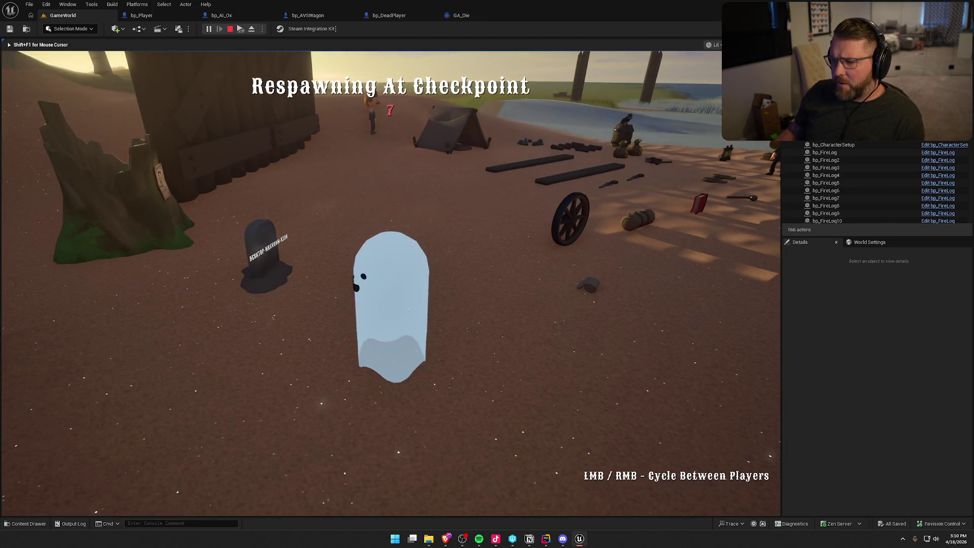
pyautogui.press('Escape')
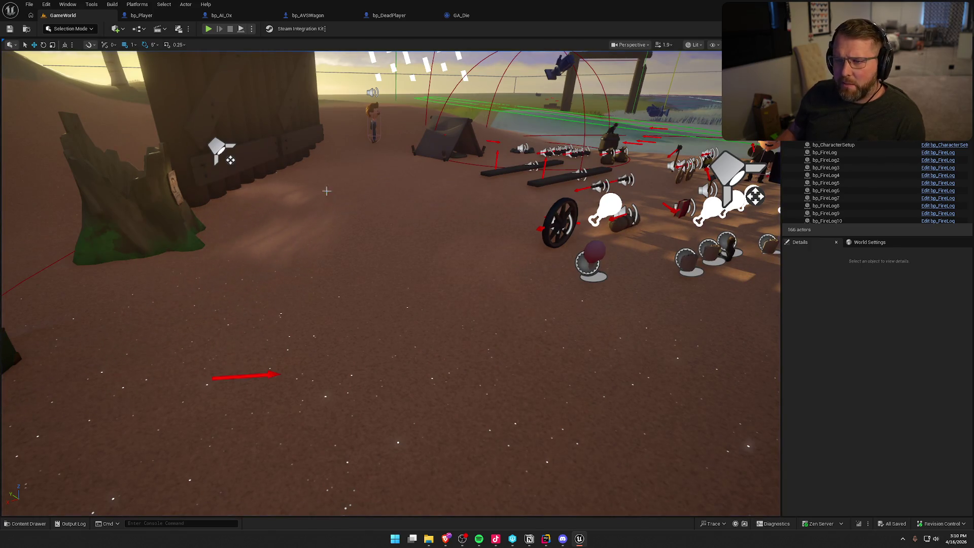
pyautogui.click(470, 18)
pyautogui.moveTo(329, 145)
pyautogui.mouseDown()
pyautogui.moveTo(550, 120)
pyautogui.moveTo(751, 118)
pyautogui.mouseUp()
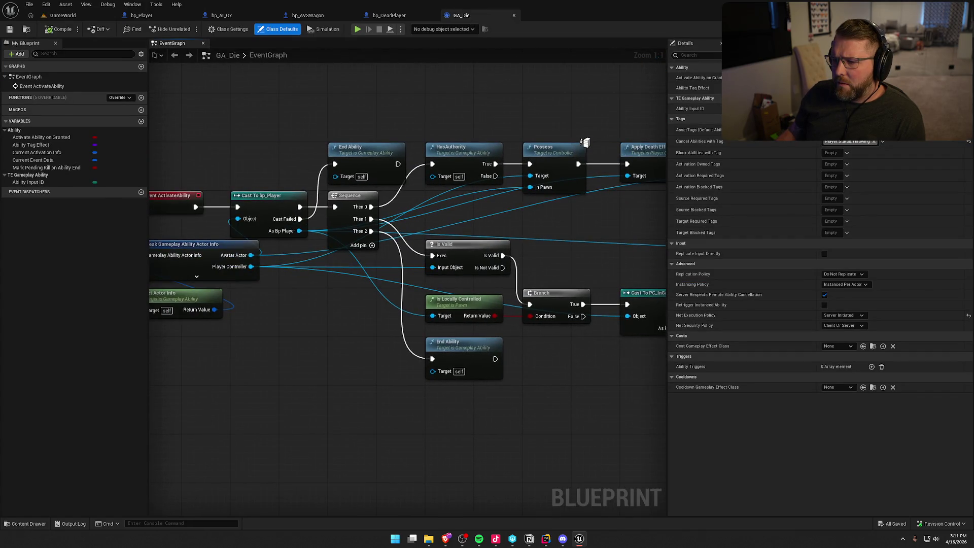
# - Open GA_DropThrow from the Abilities content to view its SpawnActor and Throw Item nodes, then return to Rider
pyautogui.moveTo(457, 213); pyautogui.dragTo(523, 213)
pyautogui.moveTo(728, 221); pyautogui.dragTo(524, 202)
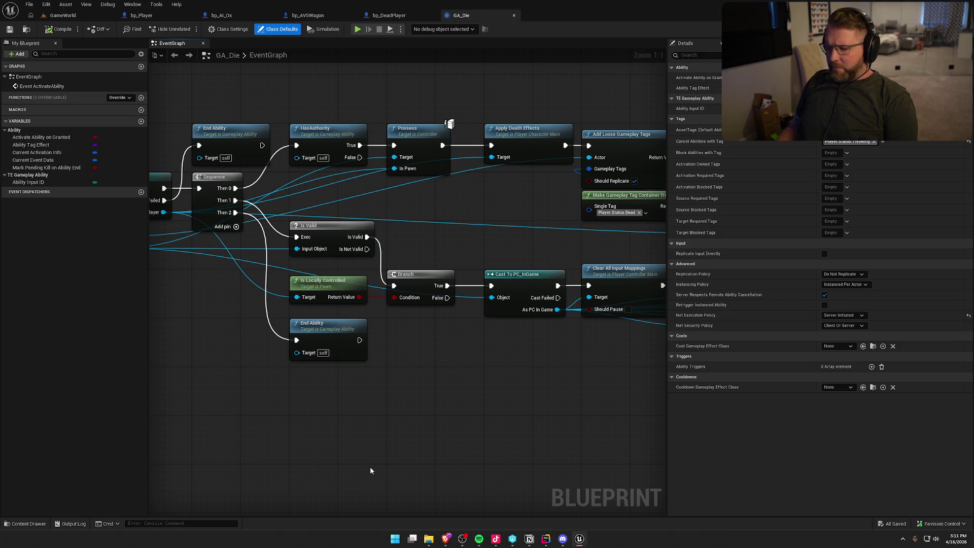
pyautogui.hotkey('ctrl', 'space')
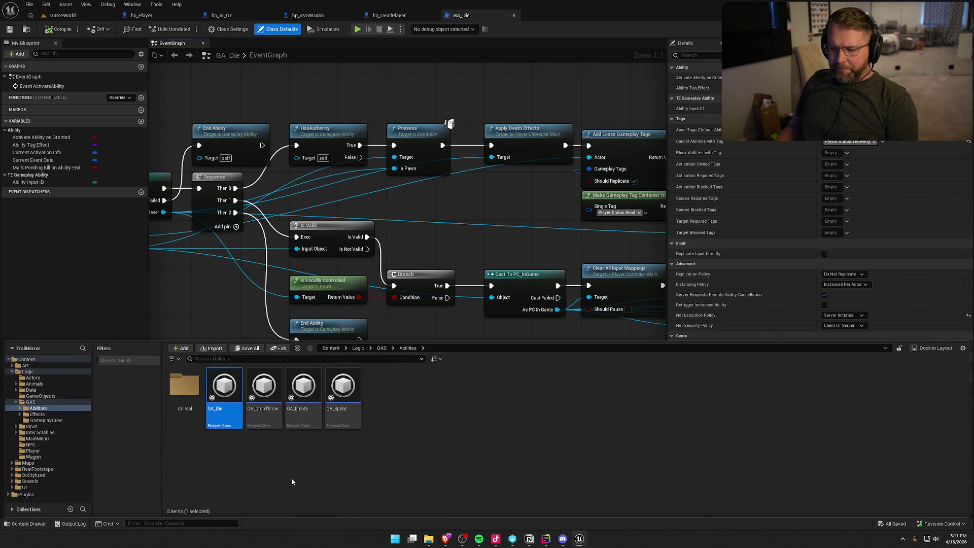
pyautogui.doubleClick(263, 393)
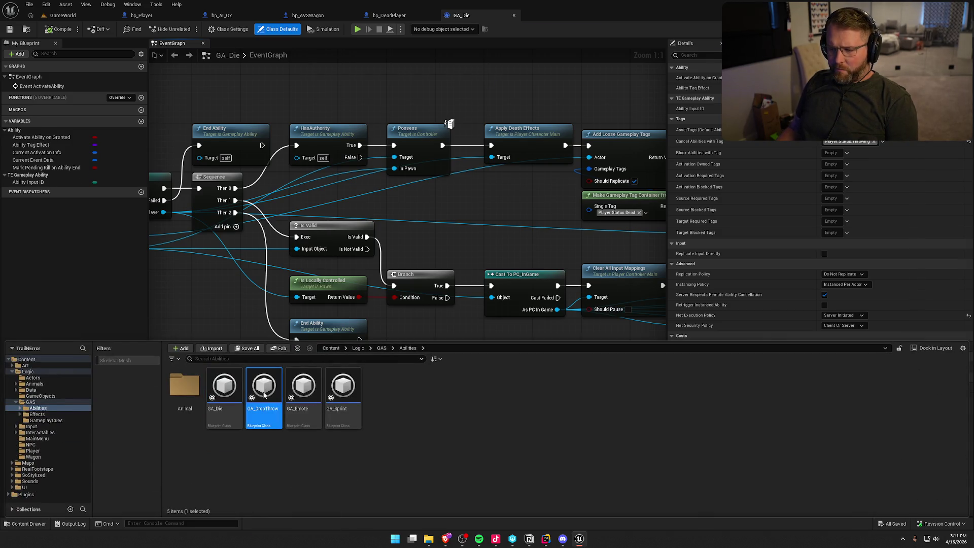
pyautogui.moveTo(389, 391)
pyautogui.mouseDown()
pyautogui.moveTo(254, 338)
pyautogui.moveTo(152, 325)
pyautogui.moveTo(203, 350)
pyautogui.moveTo(403, 339)
pyautogui.mouseUp()
pyautogui.click(467, 16)
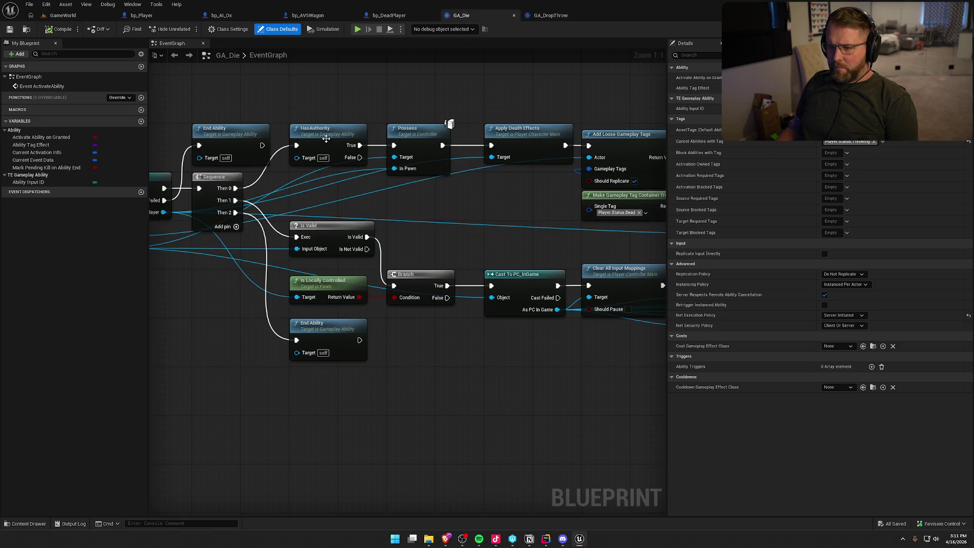
pyautogui.hotkey('alt', 'Tab')
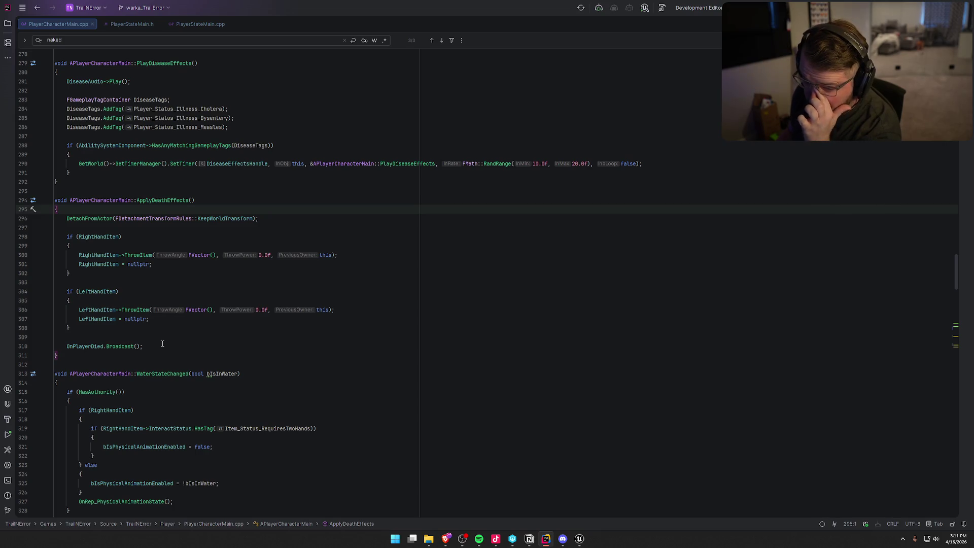
# - Review ApplyDeathEffects from line 308 in Rider, then show GA_DropThrow's event graph in Unreal
pyautogui.click(78, 328)
pyautogui.scroll(-2, 322, 333)
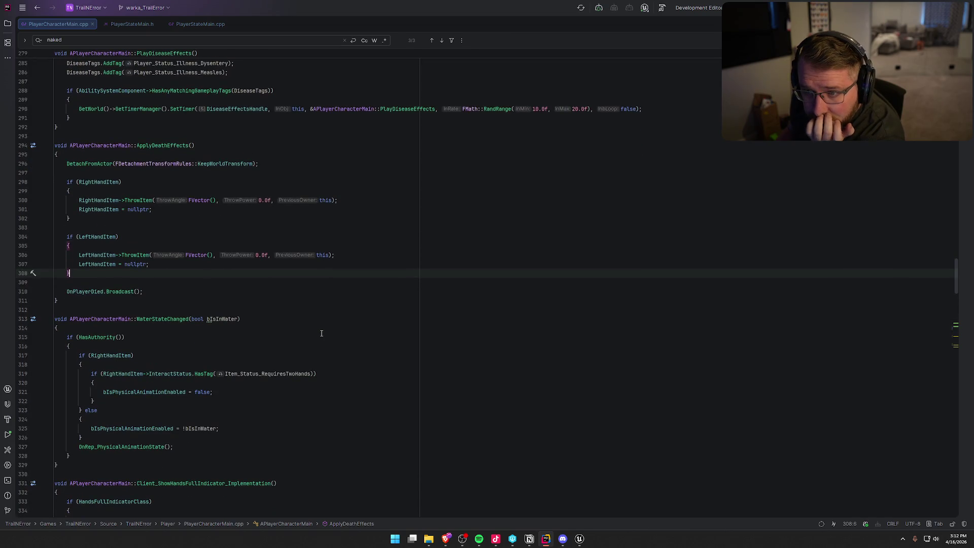
pyautogui.scroll(-1, 319, 302)
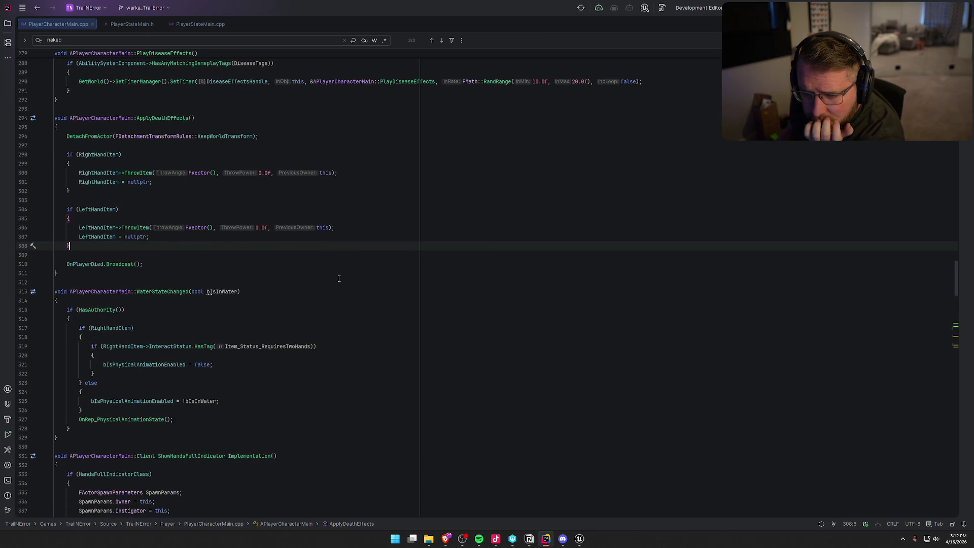
pyautogui.click(579, 539)
pyautogui.click(551, 15)
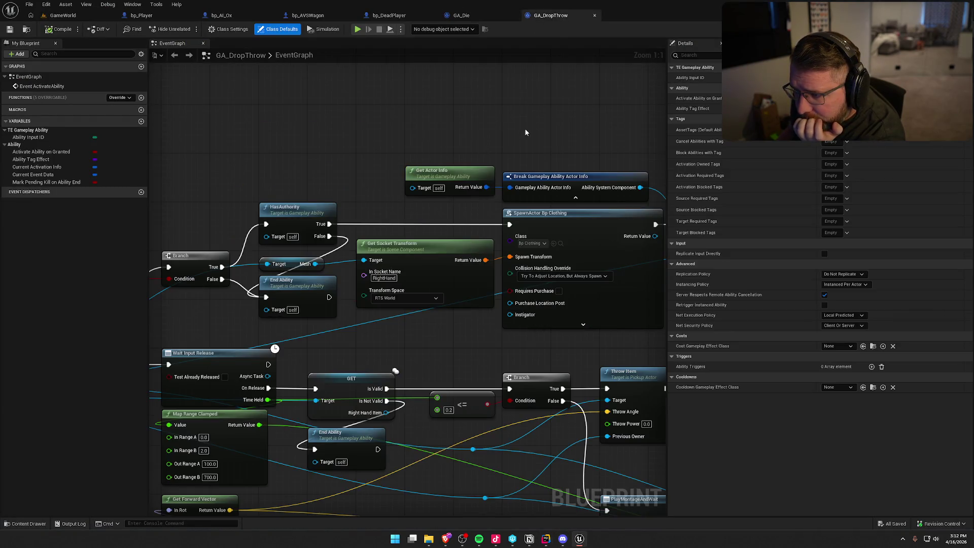
# - Select GA_DropThrow's Get Socket Transform and SpawnActor nodes, then open Change Clothed State's C++ source
pyautogui.scroll(-1, 520, 137)
pyautogui.moveTo(435, 309)
pyautogui.mouseDown()
pyautogui.moveTo(310, 297)
pyautogui.moveTo(644, 234)
pyautogui.mouseUp()
pyautogui.click(314, 172)
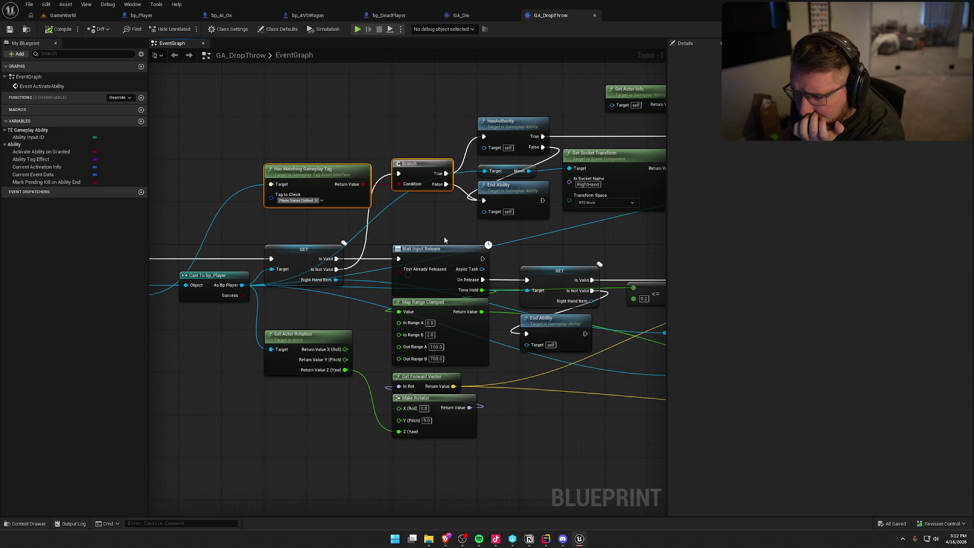
pyautogui.moveTo(419, 217); pyautogui.dragTo(139, 212)
pyautogui.moveTo(374, 243); pyautogui.dragTo(507, 127)
pyautogui.moveTo(607, 225)
pyautogui.mouseDown()
pyautogui.moveTo(473, 230)
pyautogui.moveTo(521, 236)
pyautogui.moveTo(470, 252)
pyautogui.moveTo(370, 245)
pyautogui.mouseUp()
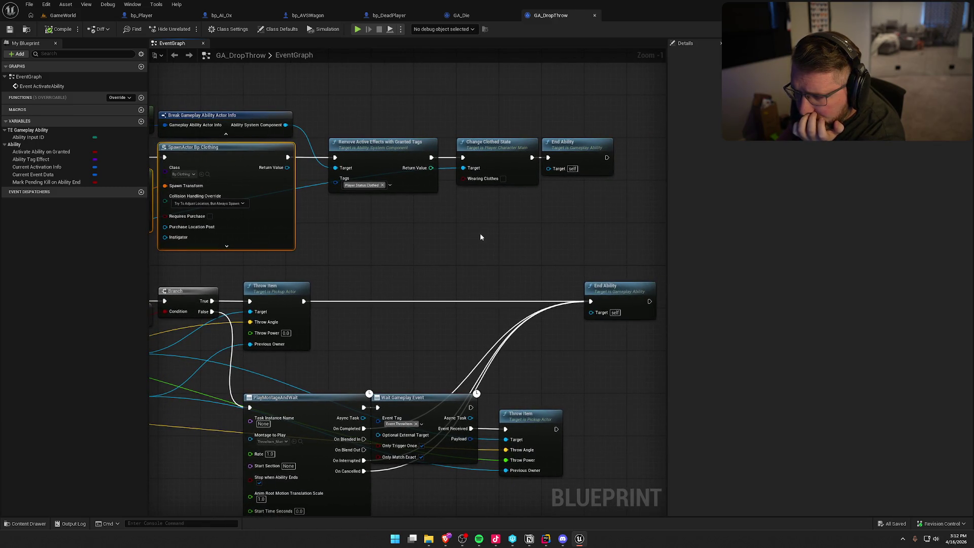
pyautogui.click(497, 148)
pyautogui.moveTo(532, 247); pyautogui.dragTo(456, 248)
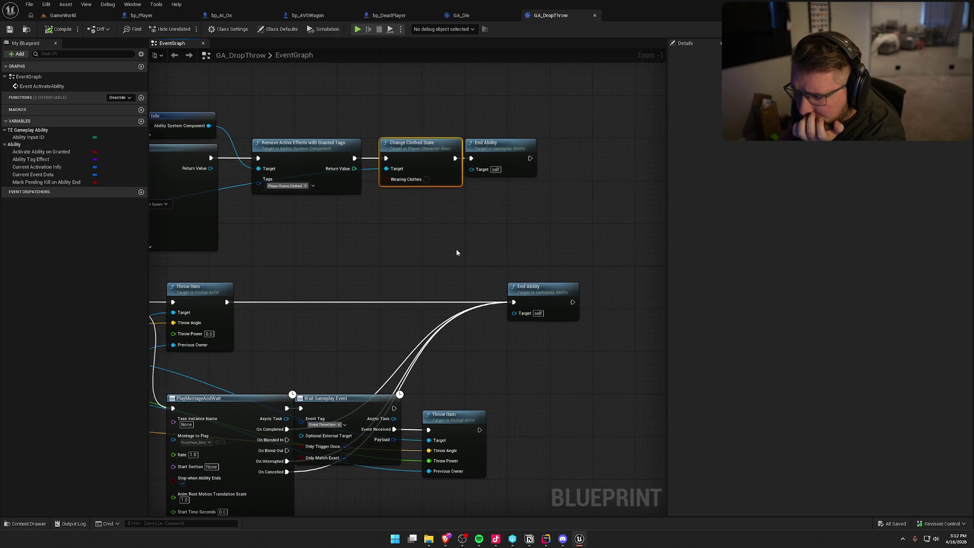
pyautogui.doubleClick(419, 150)
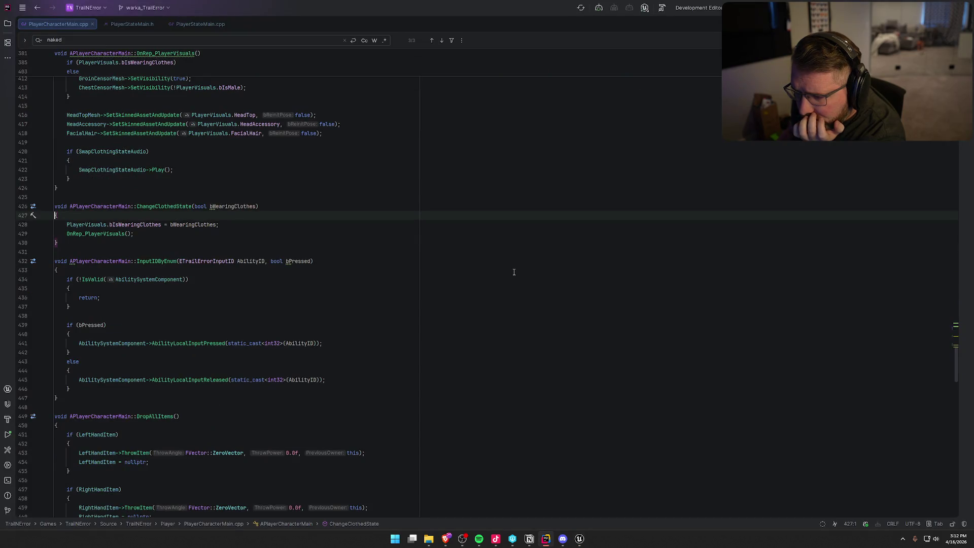
# - Inspect ChangeClothedState's OnRep_PlayerVisuals call at line 429, then zoom out on GA_DropThrow's graph
pyautogui.click(70, 234)
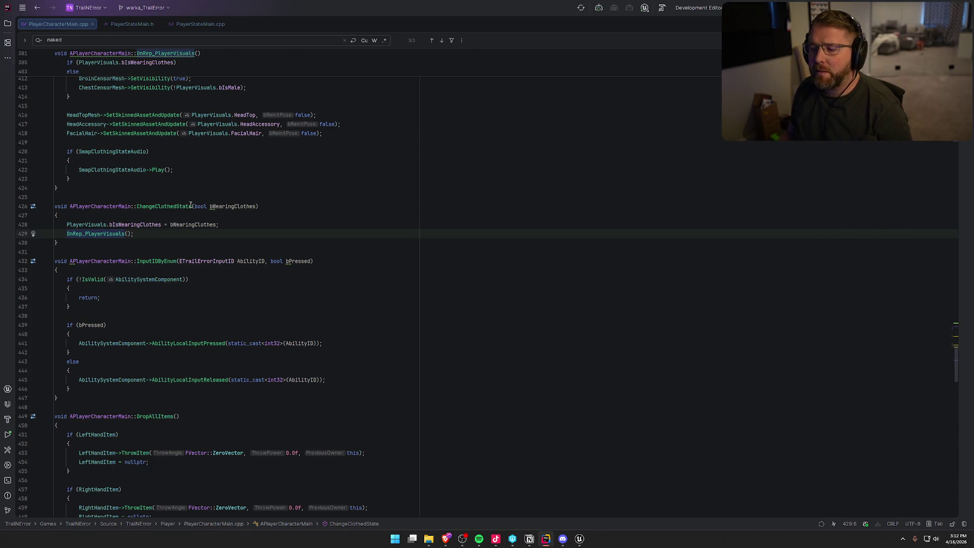
pyautogui.hotkey('alt', 'Tab')
pyautogui.scroll(-2, 389, 211)
pyautogui.moveTo(512, 240); pyautogui.dragTo(543, 229)
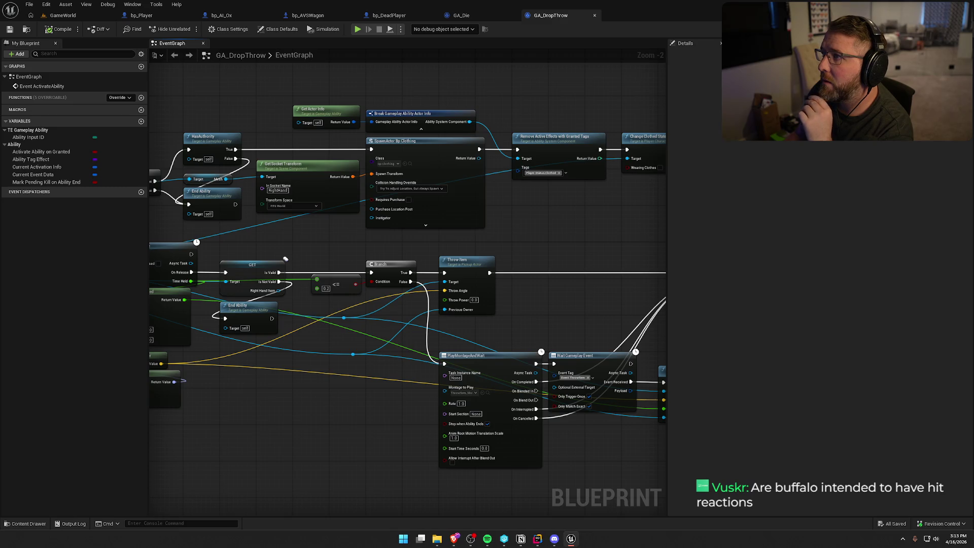
# - Pan GA_DropThrow to Wait Gameplay Event and Throw Item, then bring up bp_Player's event graph
pyautogui.moveTo(589, 278)
pyautogui.mouseDown()
pyautogui.moveTo(605, 222)
pyautogui.moveTo(653, 190)
pyautogui.mouseUp()
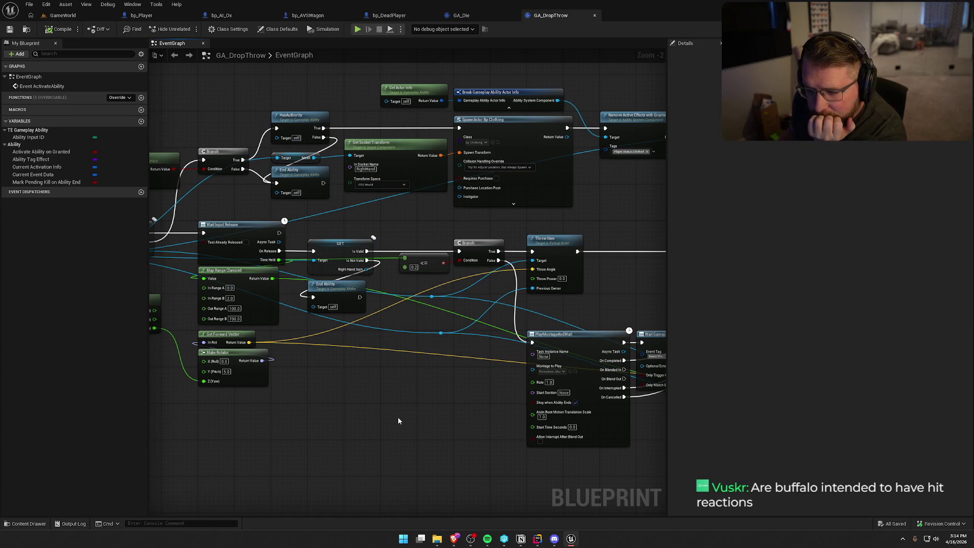
pyautogui.moveTo(659, 227)
pyautogui.mouseDown()
pyautogui.moveTo(546, 281)
pyautogui.moveTo(394, 276)
pyautogui.mouseUp()
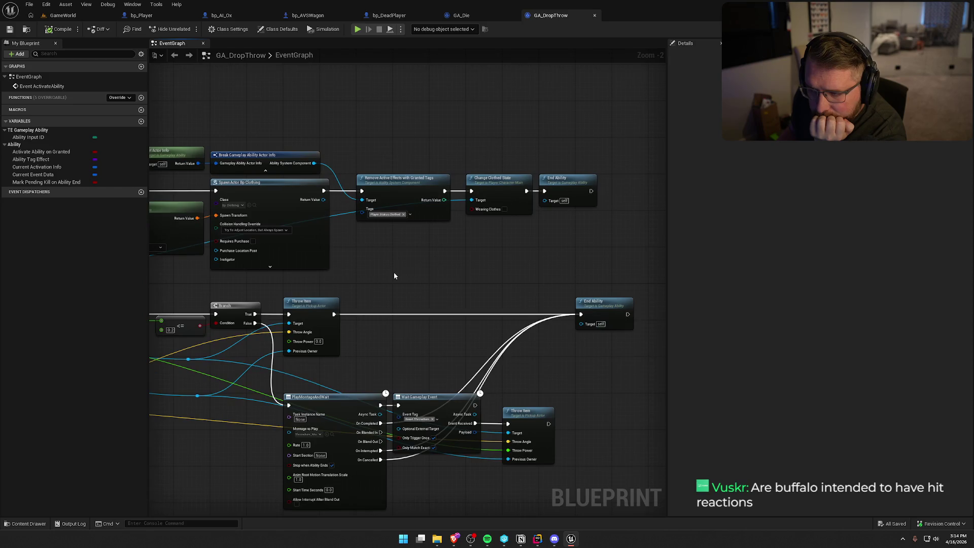
pyautogui.scroll(-2, 473, 264)
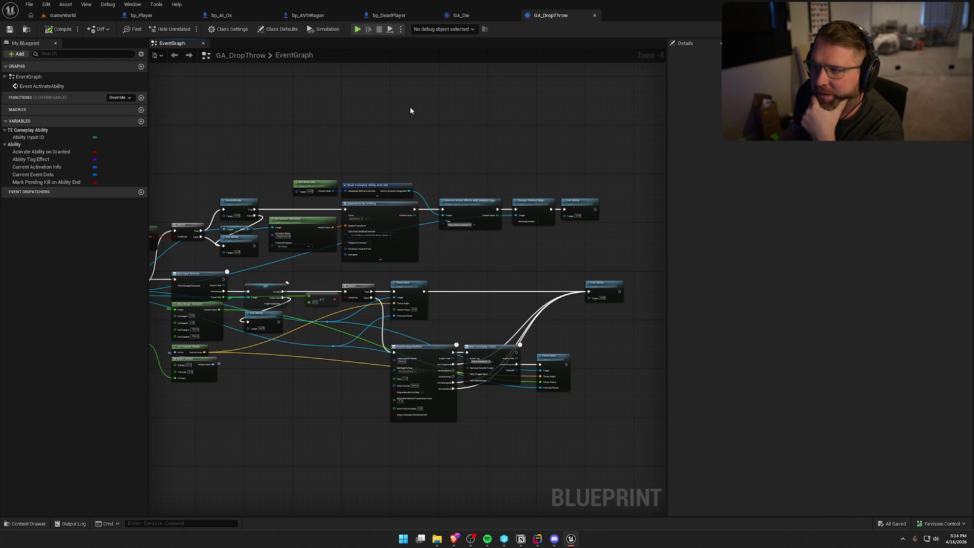
pyautogui.click(141, 15)
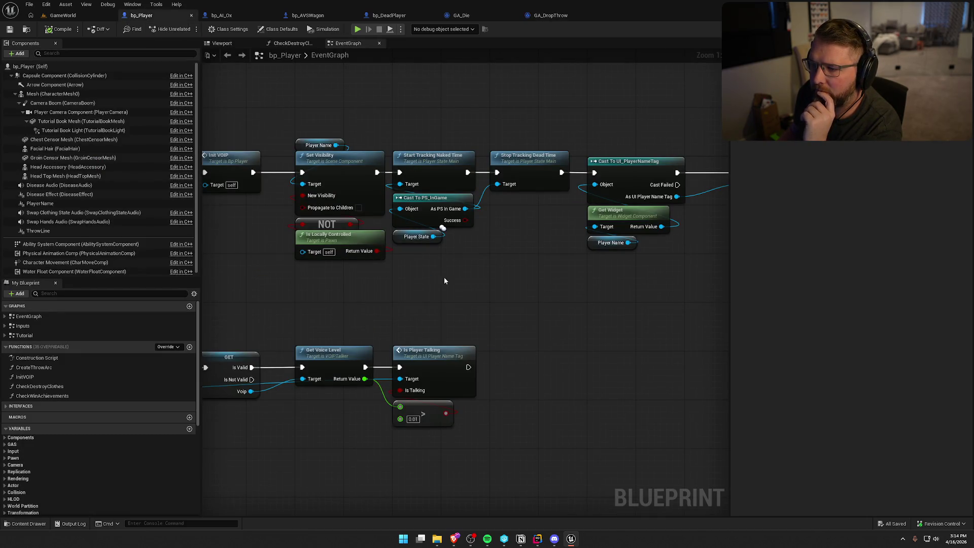
# - Inspect bp_Player's Health Changed and Fall Damage groups, then switch to GA_Die's event graph
pyautogui.scroll(-4, 442, 275)
pyautogui.moveTo(418, 294)
pyautogui.mouseDown()
pyautogui.moveTo(549, 249)
pyautogui.moveTo(549, 309)
pyautogui.mouseUp()
pyautogui.scroll(4, 531, 255)
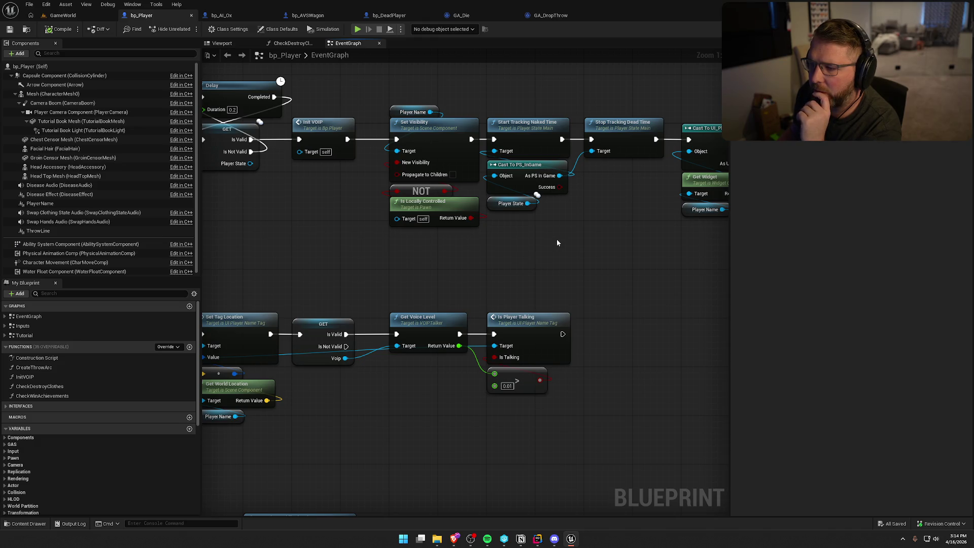
pyautogui.moveTo(547, 251)
pyautogui.mouseDown()
pyautogui.moveTo(567, 268)
pyautogui.moveTo(564, 147)
pyautogui.mouseUp()
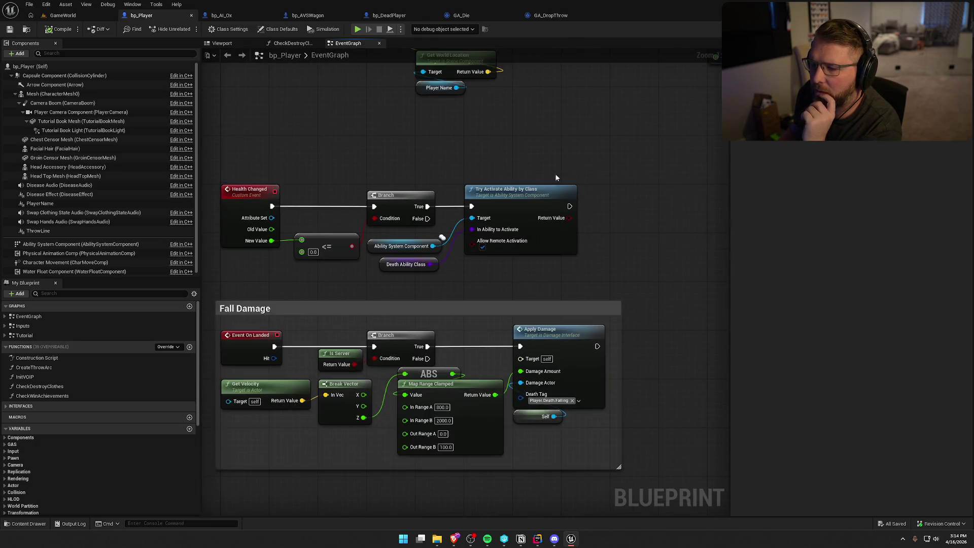
pyautogui.moveTo(520, 296); pyautogui.dragTo(246, 131)
pyautogui.click(278, 138)
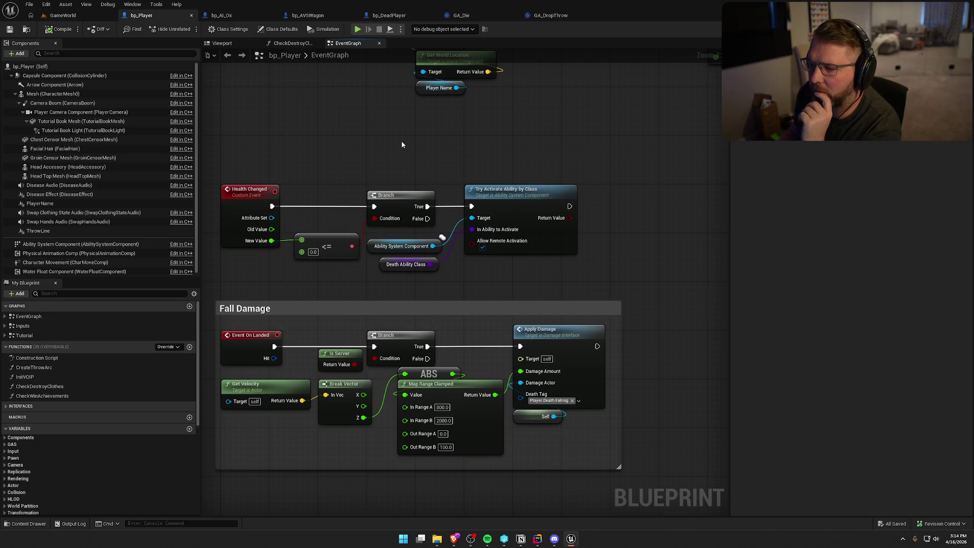
pyautogui.click(461, 15)
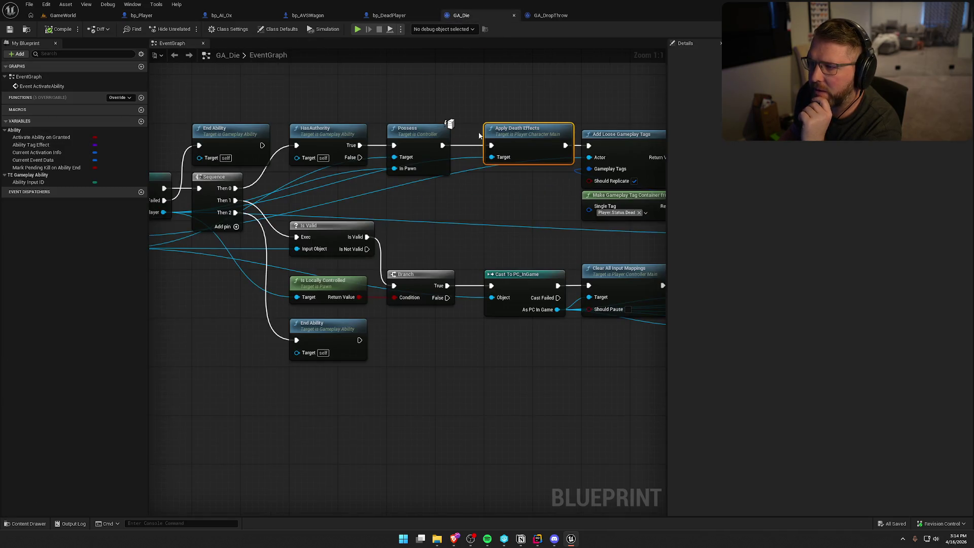
# - Move the nodes after Increment Death Count to the right to make room
pyautogui.moveTo(425, 323); pyautogui.dragTo(509, 271)
pyautogui.moveTo(519, 308); pyautogui.dragTo(255, 269)
pyautogui.moveTo(420, 286); pyautogui.dragTo(354, 280)
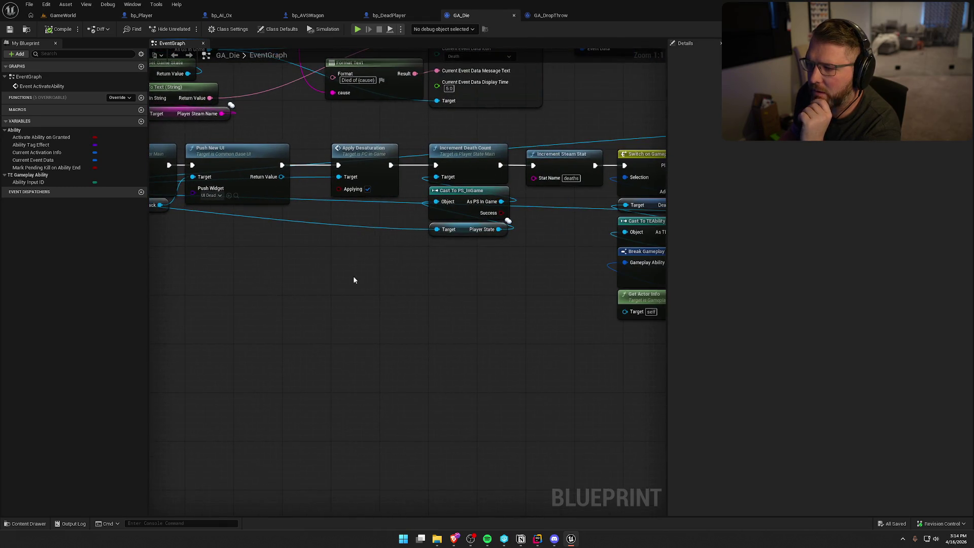
pyautogui.moveTo(489, 286)
pyautogui.mouseDown()
pyautogui.moveTo(159, 250)
pyautogui.moveTo(272, 257)
pyautogui.mouseUp()
pyautogui.moveTo(240, 107); pyautogui.dragTo(543, 325)
pyautogui.moveTo(254, 273); pyautogui.dragTo(413, 288)
pyautogui.moveTo(439, 180); pyautogui.dragTo(588, 178)
# - Add Stop Tracking Naked Time from As PS In Game, wired between Increment Death Count and Increment Steam Stat
pyautogui.moveTo(497, 250); pyautogui.dragTo(453, 245)
pyautogui.moveTo(339, 213)
pyautogui.mouseDown()
pyautogui.moveTo(387, 216)
pyautogui.moveTo(339, 177)
pyautogui.mouseUp()
pyautogui.write('stop track')
pyautogui.press('Return')
pyautogui.moveTo(433, 221)
pyautogui.mouseDown()
pyautogui.moveTo(410, 176)
pyautogui.moveTo(416, 166)
pyautogui.mouseUp()
pyautogui.click(447, 274)
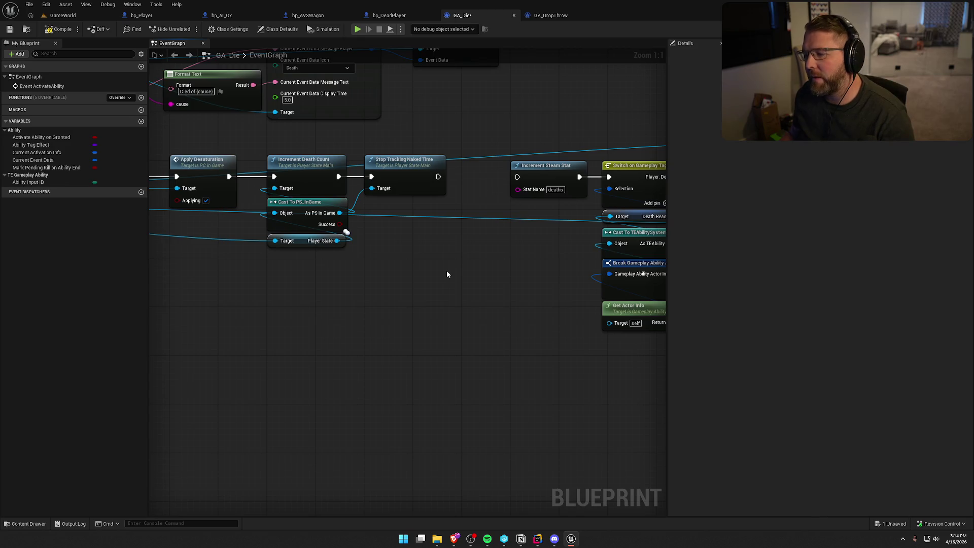
pyautogui.moveTo(447, 274)
pyautogui.mouseDown()
pyautogui.moveTo(632, 446)
pyautogui.moveTo(545, 185)
pyautogui.moveTo(202, 258)
pyautogui.moveTo(461, 195)
pyautogui.moveTo(126, 126)
pyautogui.mouseUp()
pyautogui.moveTo(558, 254)
pyautogui.mouseDown()
pyautogui.moveTo(411, 243)
pyautogui.moveTo(514, 255)
pyautogui.mouseUp()
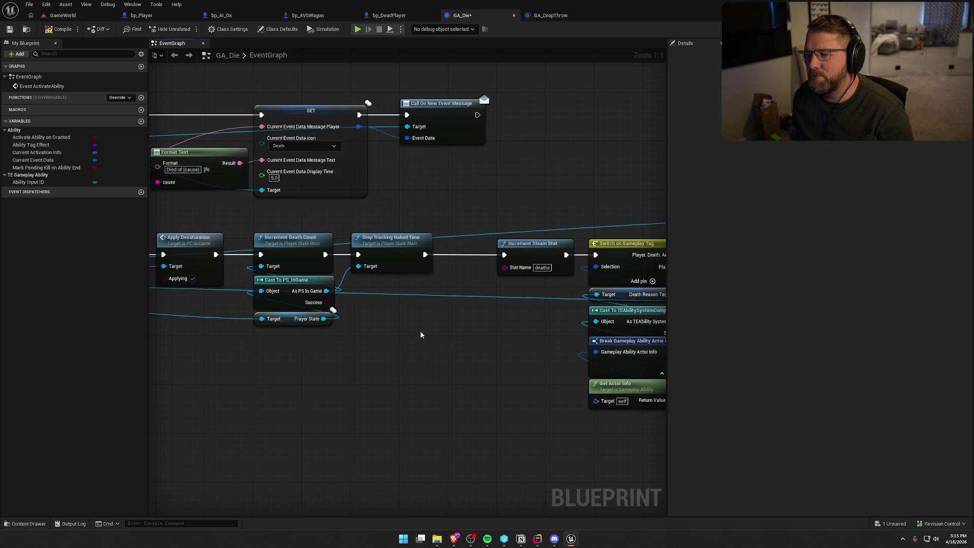
# - Shift the right-side nodes back left to close the gap after the new node
pyautogui.click(382, 244)
pyautogui.scroll(-2, 434, 344)
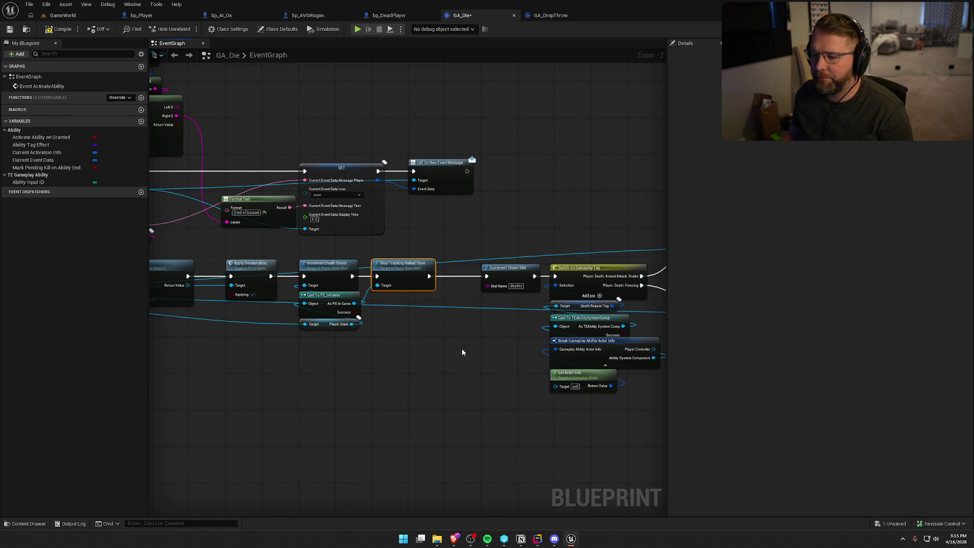
pyautogui.scroll(-3, 462, 352)
pyautogui.moveTo(474, 287); pyautogui.dragTo(618, 405)
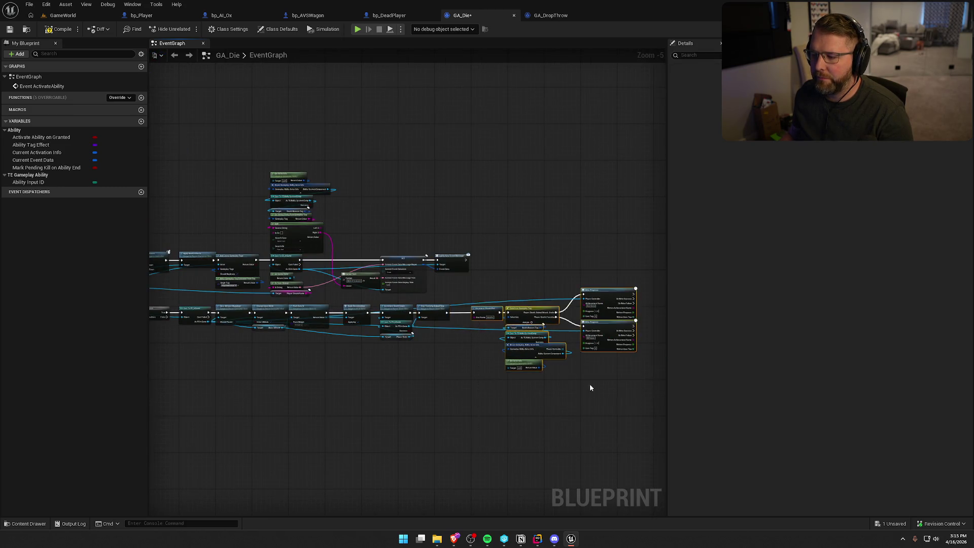
pyautogui.scroll(5, 502, 357)
pyautogui.moveTo(459, 253); pyautogui.dragTo(406, 246)
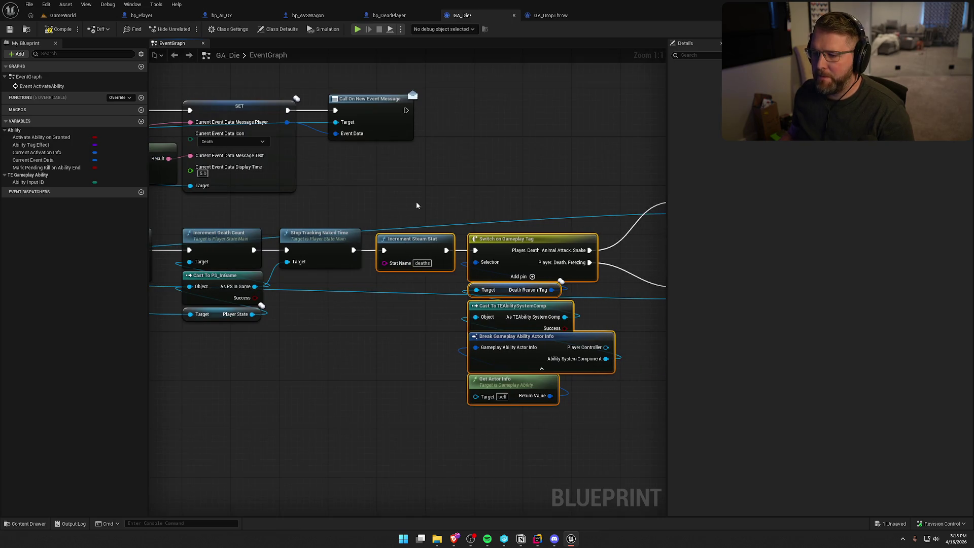
pyautogui.moveTo(417, 205); pyautogui.dragTo(446, 334)
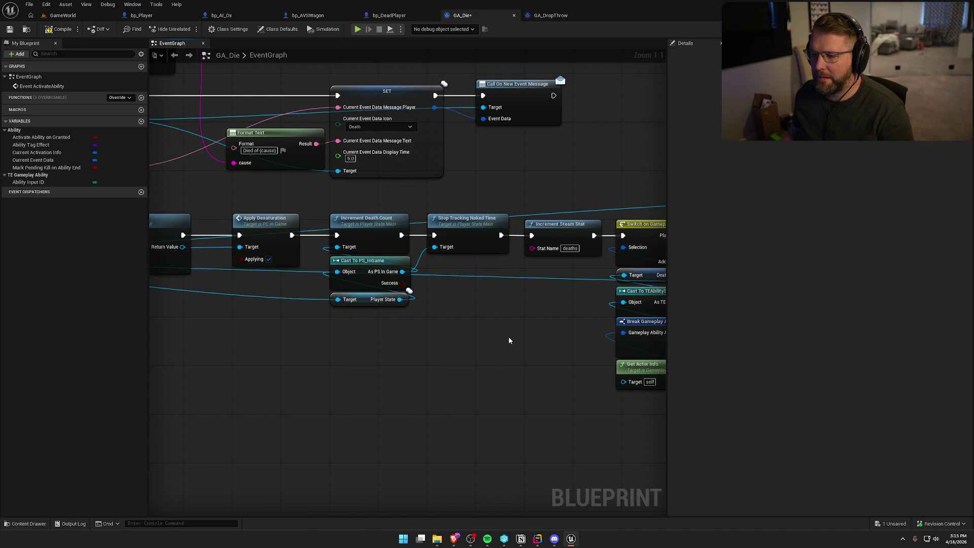
# - Compile GA_Die and confirm the checkout and save
pyautogui.click(60, 29)
pyautogui.click(503, 355)
pyautogui.moveTo(251, 350); pyautogui.dragTo(510, 388)
pyautogui.moveTo(317, 406); pyautogui.dragTo(617, 442)
pyautogui.moveTo(482, 436); pyautogui.dragTo(666, 418)
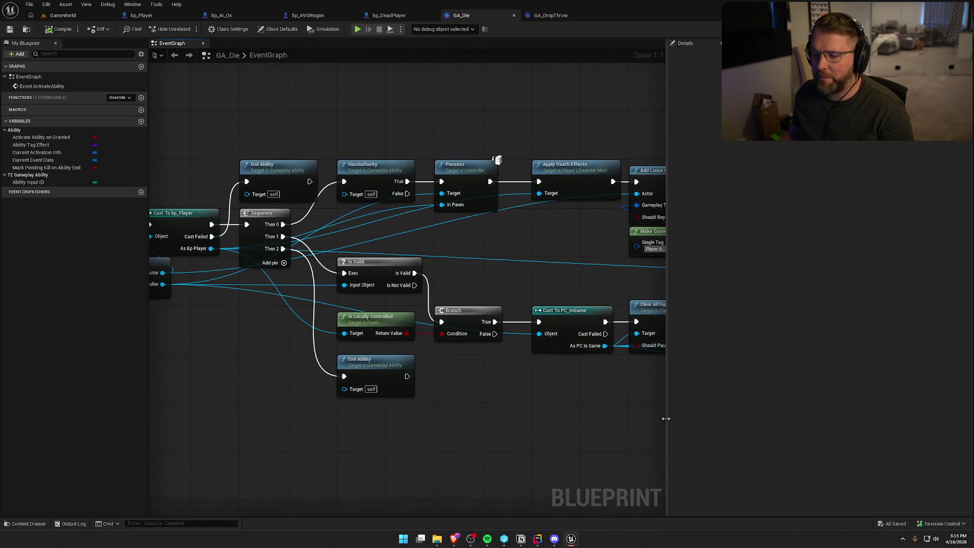
# - Check GA_Die's Add Loose Gameplay Tags, glance at bp_DeadPlayer, and return to GA_DropThrow
pyautogui.moveTo(531, 399); pyautogui.dragTo(325, 386)
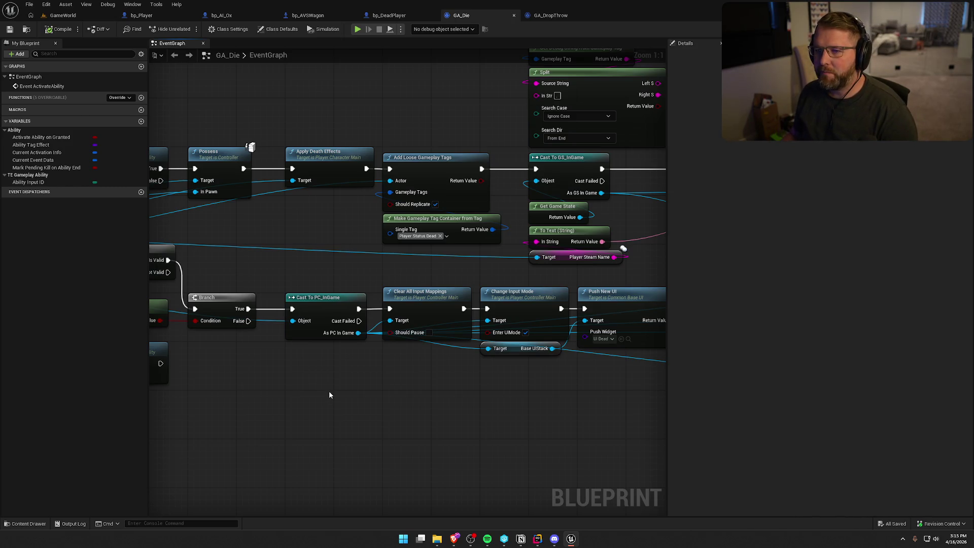
pyautogui.click(392, 15)
pyautogui.click(553, 15)
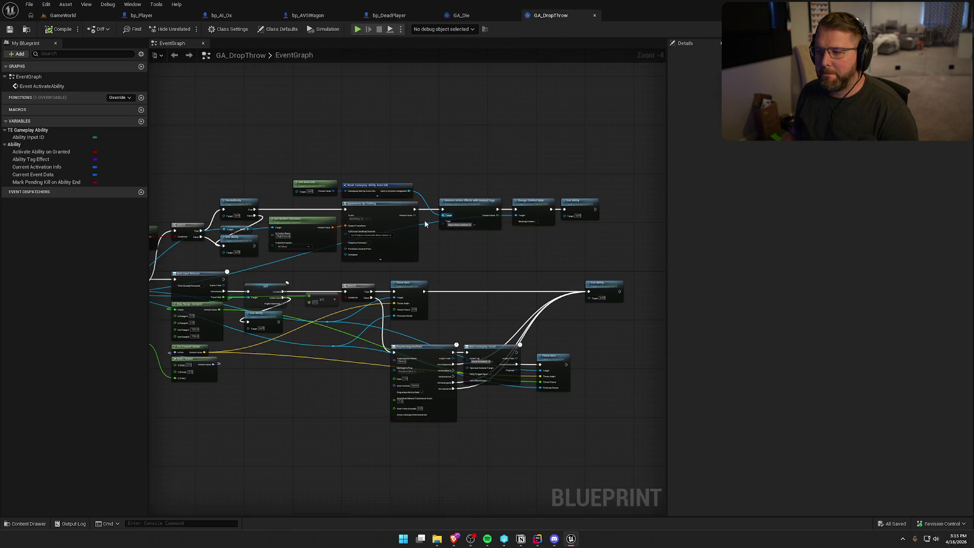
# - Select GA_DropThrow's clothing spawn nodes together, then go back to the GA_Die graph
pyautogui.scroll(2, 253, 129)
pyautogui.moveTo(348, 260); pyautogui.dragTo(494, 219)
pyautogui.moveTo(275, 127); pyautogui.dragTo(379, 184)
pyautogui.moveTo(511, 183)
pyautogui.mouseDown()
pyautogui.moveTo(410, 212)
pyautogui.moveTo(313, 209)
pyautogui.mouseUp()
pyautogui.scroll(-2, 313, 209)
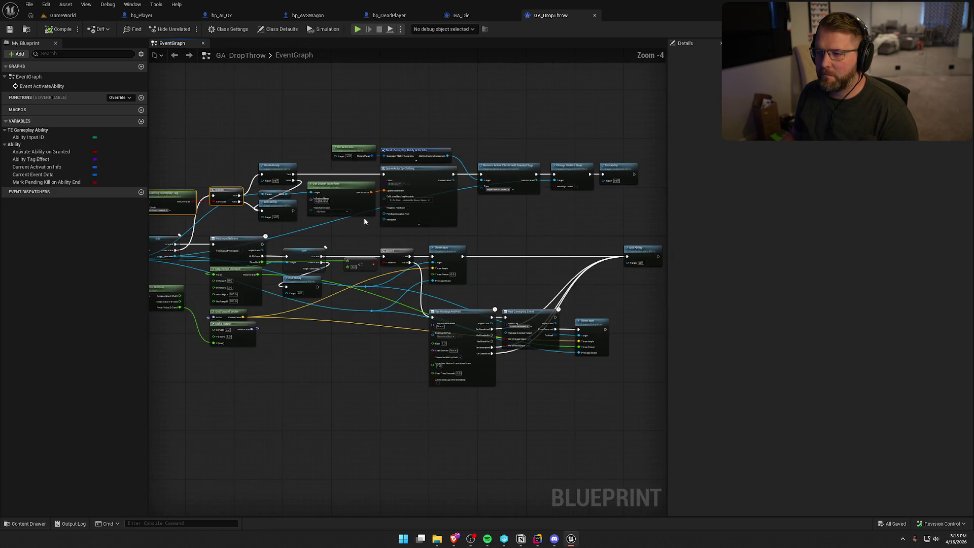
pyautogui.moveTo(333, 118)
pyautogui.mouseDown()
pyautogui.moveTo(425, 181)
pyautogui.moveTo(561, 235)
pyautogui.moveTo(578, 230)
pyautogui.mouseUp()
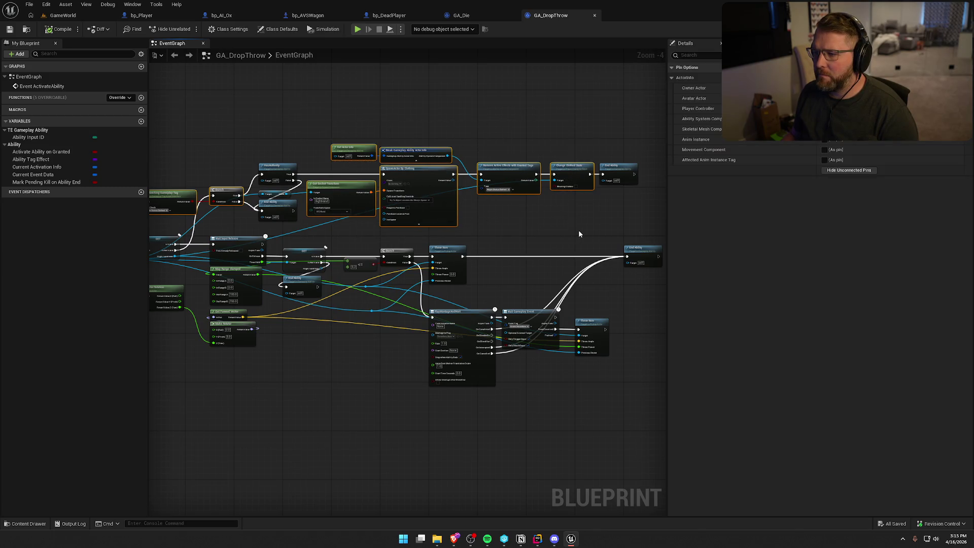
pyautogui.click(461, 17)
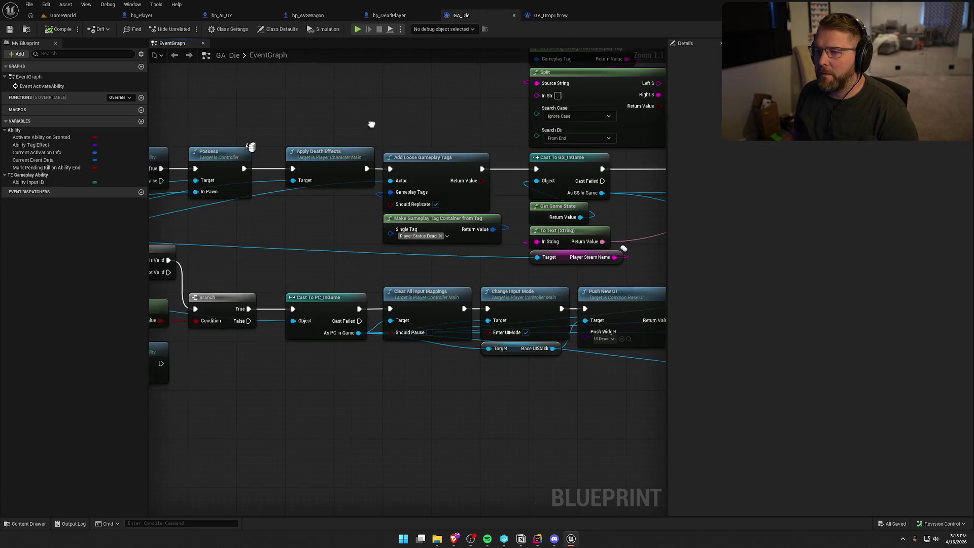
# - Shift Apply Death Effects and the nodes after it to the right to make room
pyautogui.moveTo(370, 124); pyautogui.dragTo(580, 130)
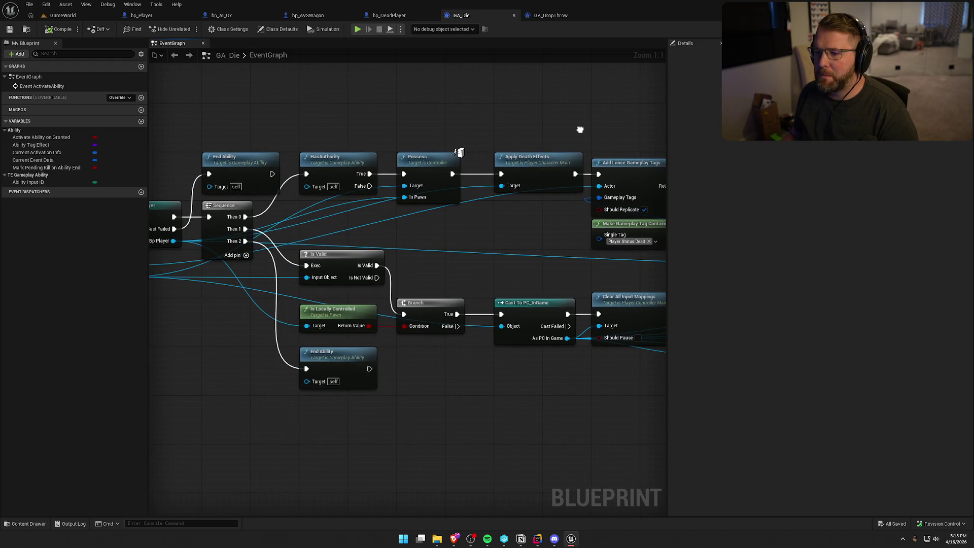
pyautogui.moveTo(428, 263); pyautogui.dragTo(616, 213)
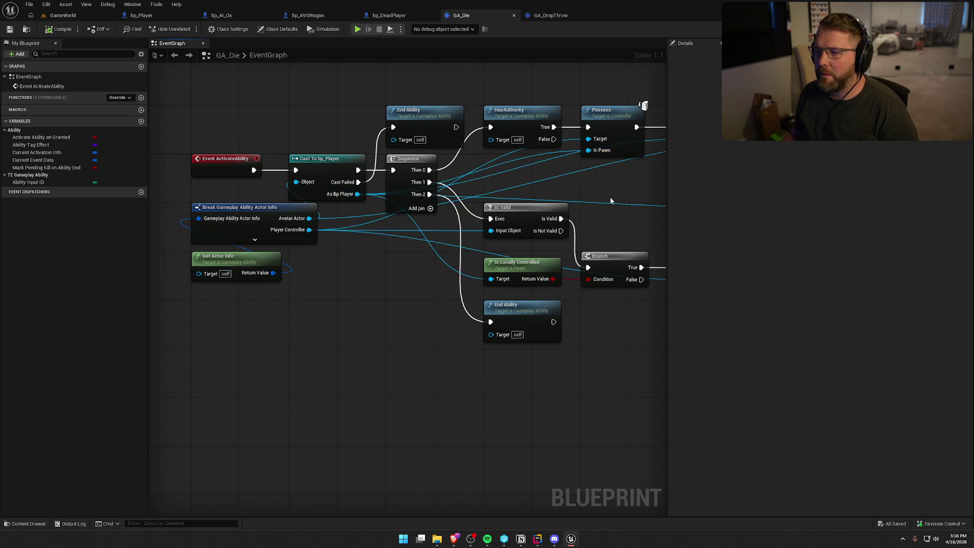
pyautogui.moveTo(611, 200); pyautogui.dragTo(358, 216)
pyautogui.scroll(-6, 344, 217)
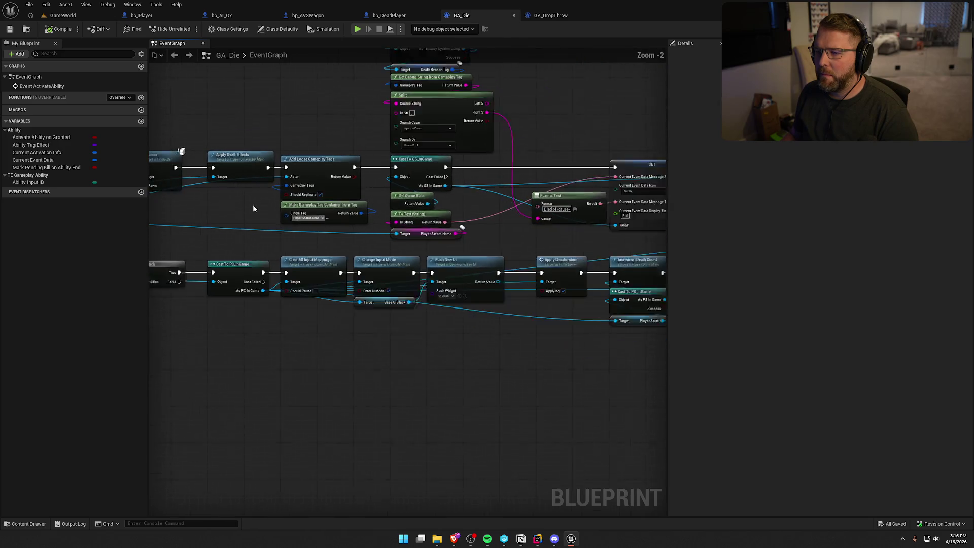
pyautogui.moveTo(247, 113); pyautogui.dragTo(423, 215)
pyautogui.scroll(6, 294, 168)
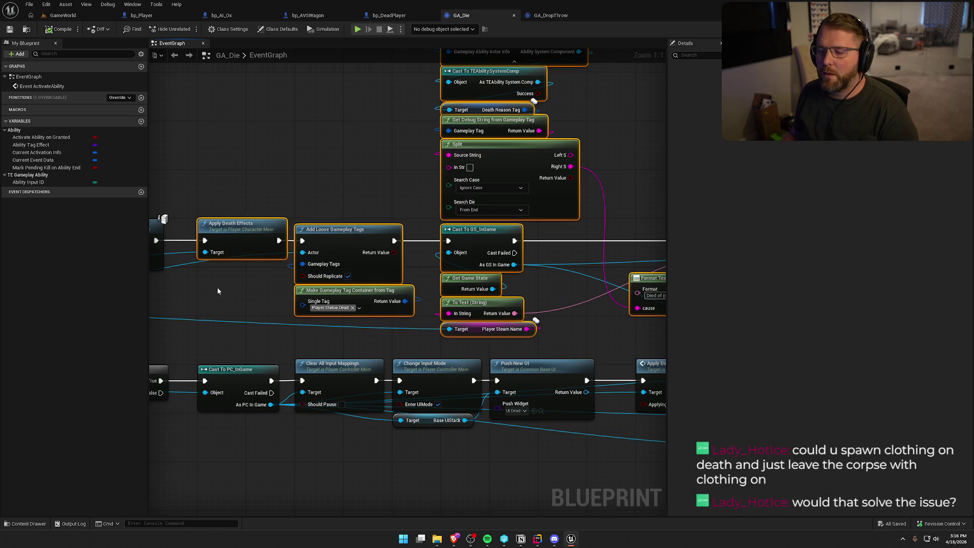
pyautogui.moveTo(217, 291); pyautogui.dragTo(301, 259)
pyautogui.moveTo(330, 191); pyautogui.dragTo(477, 191)
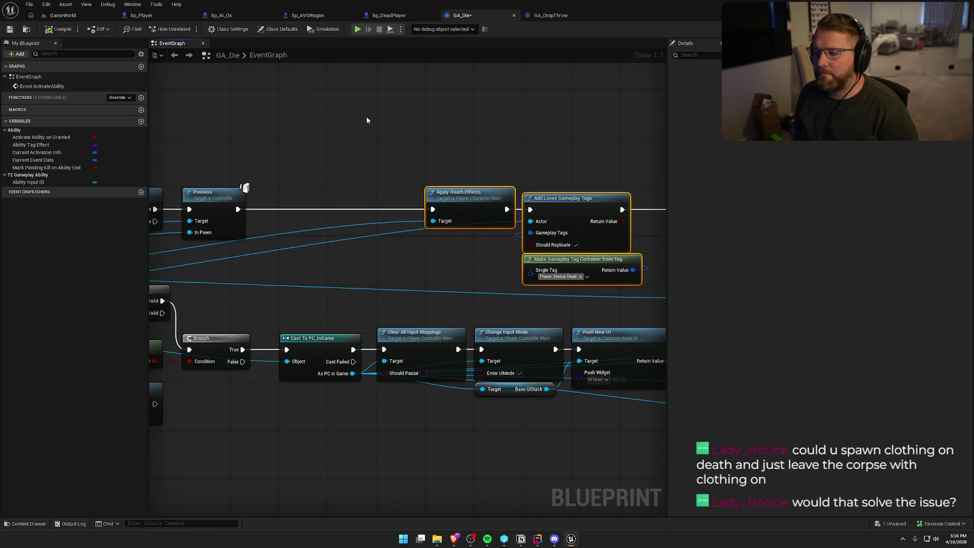
# - Paste the copied clothing-spawn nodes and place the tag check and Branch beside them
pyautogui.moveTo(367, 120); pyautogui.dragTo(445, 161)
pyautogui.click(361, 154)
pyautogui.hotkey('ctrl', 'v')
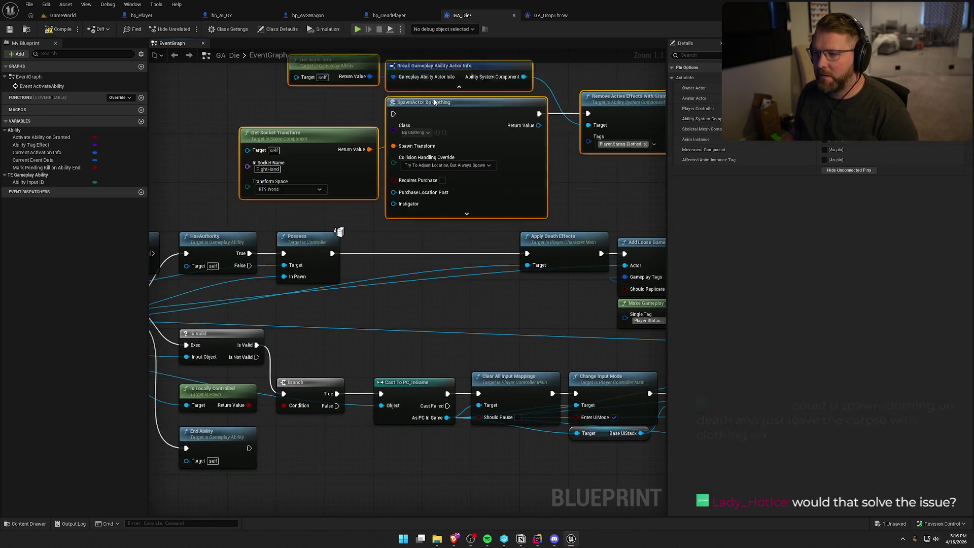
pyautogui.scroll(-2, 406, 258)
pyautogui.moveTo(291, 223); pyautogui.dragTo(437, 183)
pyautogui.moveTo(364, 217); pyautogui.dragTo(270, 135)
pyautogui.moveTo(368, 146)
pyautogui.mouseDown()
pyautogui.moveTo(515, 106)
pyautogui.moveTo(428, 166)
pyautogui.moveTo(306, 182)
pyautogui.mouseUp()
# - Move the whole pasted clothing group up and left, above the death chain
pyautogui.scroll(2, 429, 166)
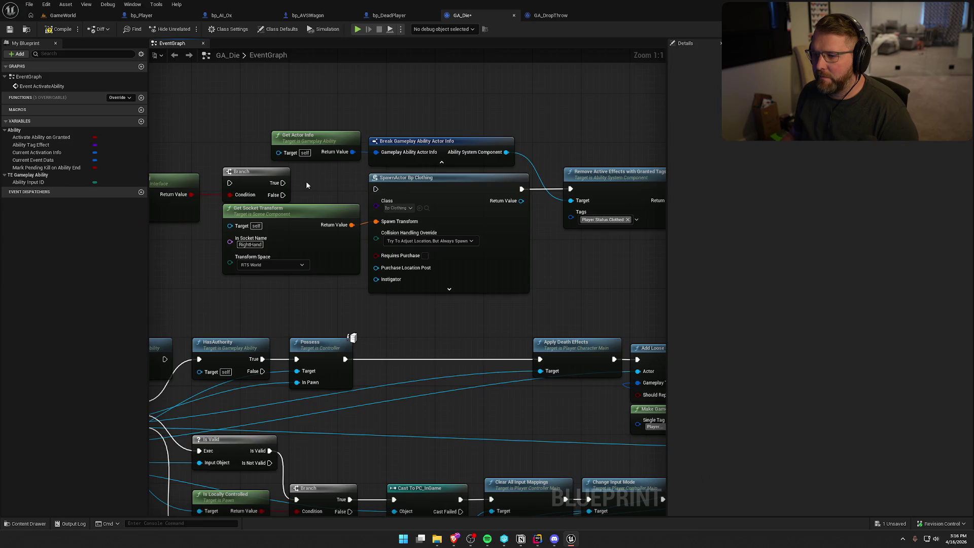
pyautogui.moveTo(540, 250); pyautogui.dragTo(386, 258)
pyautogui.scroll(-3, 336, 275)
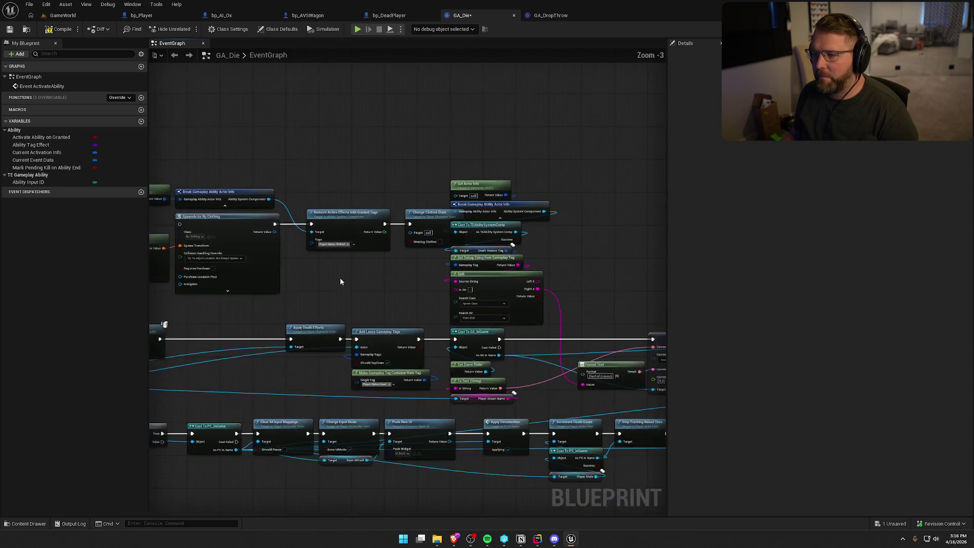
pyautogui.moveTo(556, 230); pyautogui.dragTo(174, 121)
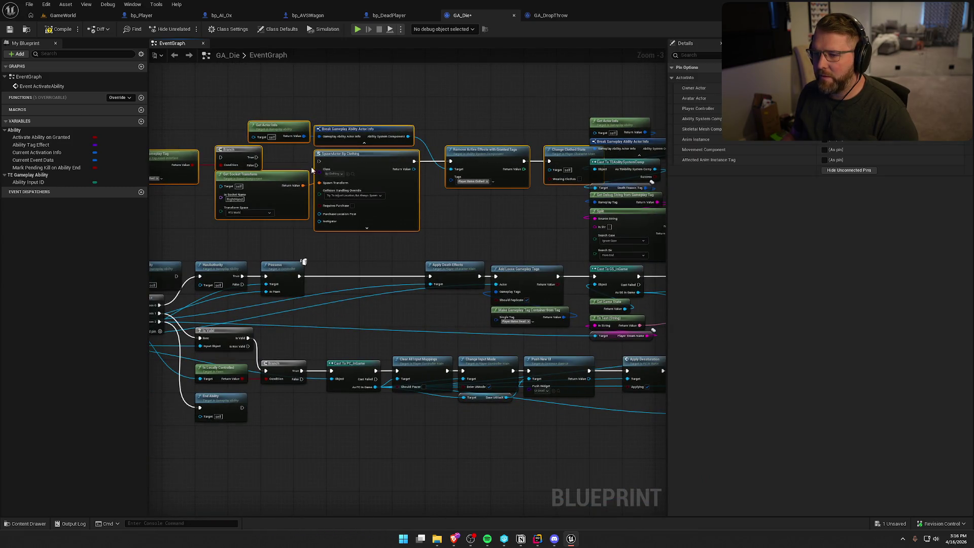
pyautogui.moveTo(377, 173); pyautogui.dragTo(311, 144)
pyautogui.moveTo(391, 199)
pyautogui.mouseDown()
pyautogui.moveTo(470, 211)
pyautogui.moveTo(515, 162)
pyautogui.moveTo(520, 223)
pyautogui.mouseUp()
pyautogui.click(453, 298)
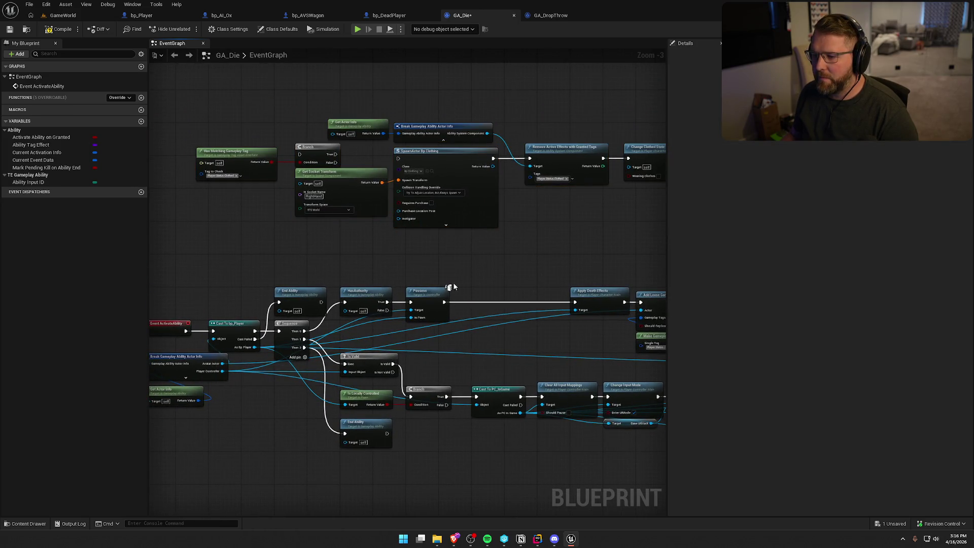
# - Add a Sequence after Possess feeding Apply Death Effects, and wire Branch True to SpawnActor Bp Clothing
pyautogui.click(457, 275)
pyautogui.moveTo(444, 302)
pyautogui.mouseDown()
pyautogui.moveTo(465, 288)
pyautogui.moveTo(300, 154)
pyautogui.mouseUp()
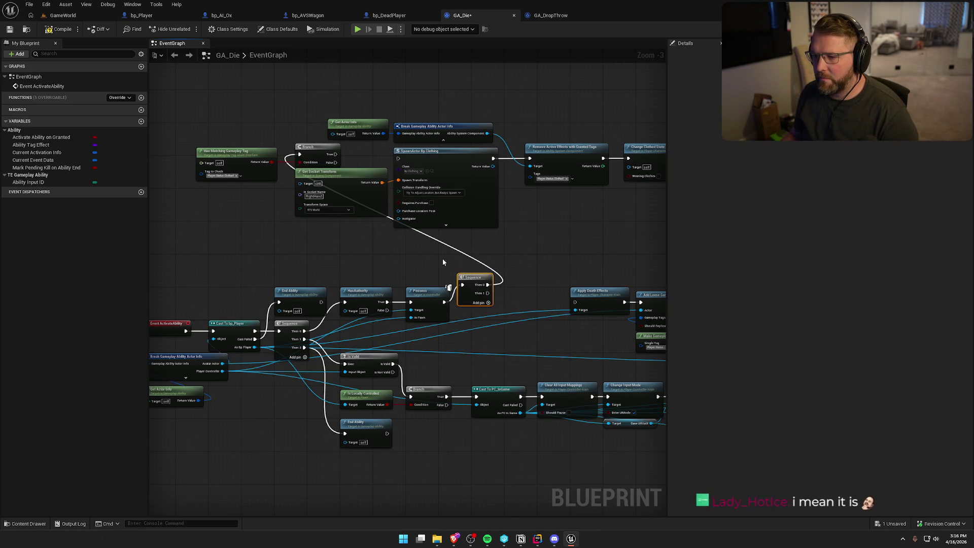
pyautogui.moveTo(489, 293)
pyautogui.mouseDown()
pyautogui.moveTo(575, 302)
pyautogui.moveTo(480, 285)
pyautogui.moveTo(493, 302)
pyautogui.mouseUp()
pyautogui.click(512, 257)
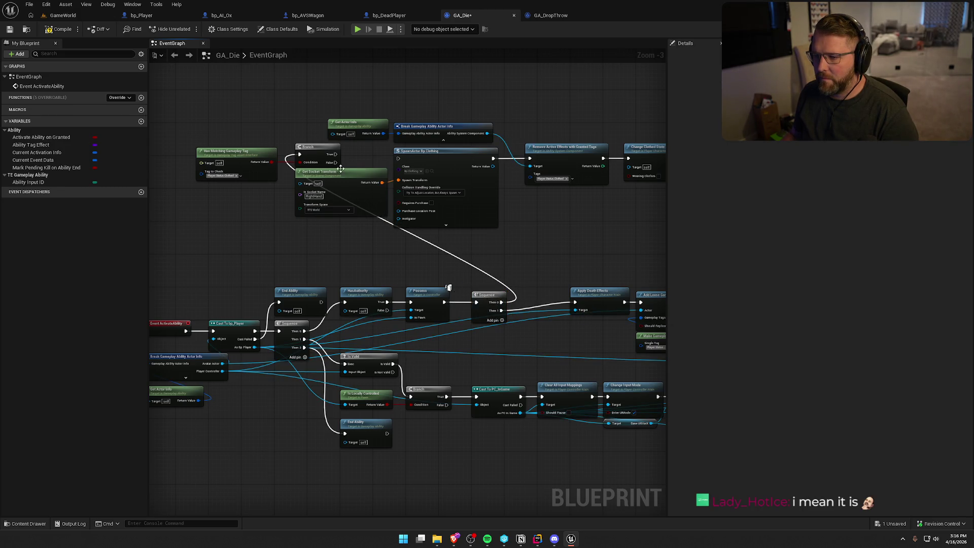
pyautogui.moveTo(336, 154); pyautogui.dragTo(398, 158)
# - Space out SpawnActor, Remove Active Effects, Change Clothed State, Break Actor Info and Get Actor Info
pyautogui.scroll(3, 531, 266)
pyautogui.click(428, 176)
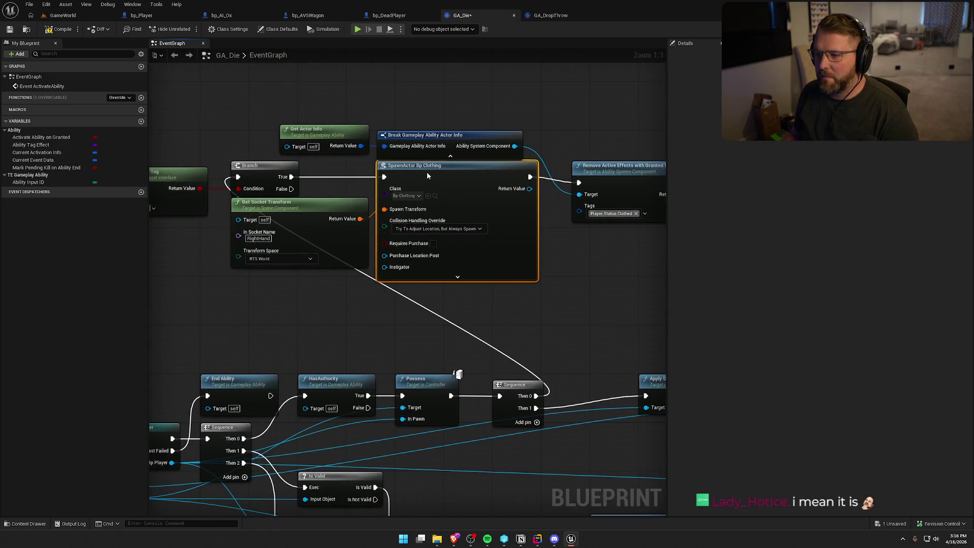
pyautogui.moveTo(552, 306)
pyautogui.mouseDown()
pyautogui.moveTo(485, 315)
pyautogui.moveTo(448, 254)
pyautogui.mouseUp()
pyautogui.moveTo(586, 226); pyautogui.dragTo(368, 129)
pyautogui.moveTo(393, 170); pyautogui.dragTo(410, 169)
pyautogui.moveTo(366, 254); pyautogui.dragTo(539, 245)
pyautogui.moveTo(388, 161); pyautogui.dragTo(406, 162)
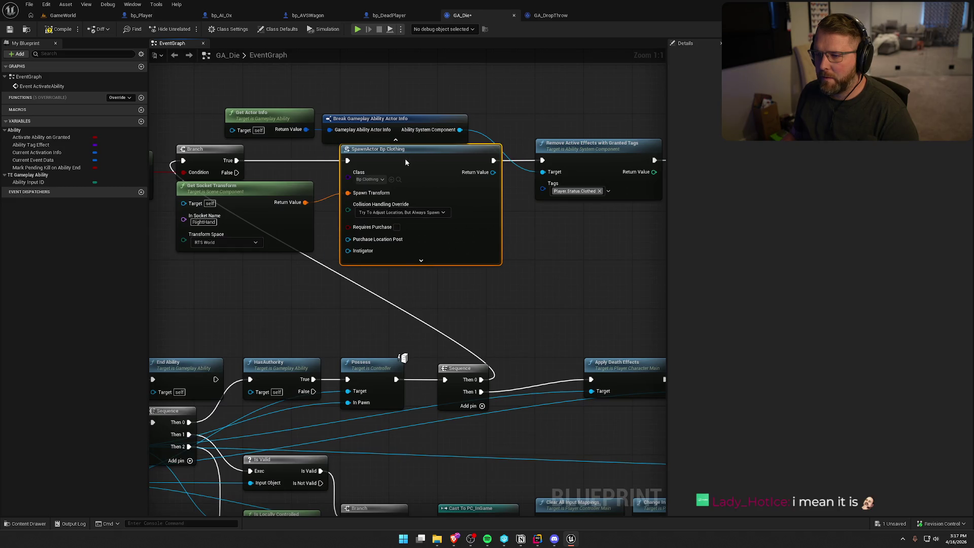
pyautogui.moveTo(365, 121); pyautogui.dragTo(383, 121)
pyautogui.moveTo(260, 114); pyautogui.dragTo(396, 111)
# - Align Branch, Get Socket Transform and Has Matching Gameplay Tag, and start a wire from its Target
pyautogui.moveTo(446, 152); pyautogui.dragTo(322, 319)
pyautogui.moveTo(325, 169); pyautogui.dragTo(355, 169)
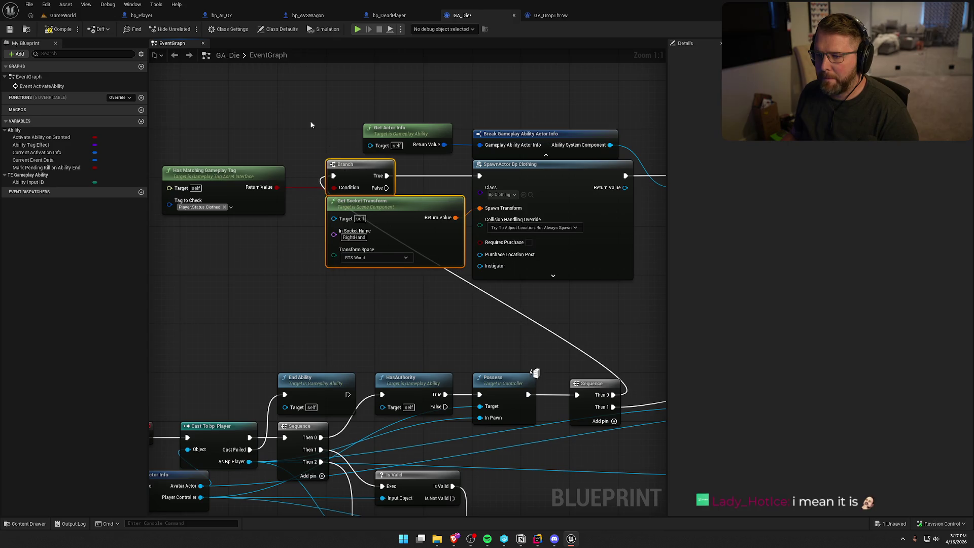
pyautogui.moveTo(311, 125); pyautogui.dragTo(355, 133)
pyautogui.moveTo(269, 180); pyautogui.dragTo(287, 181)
pyautogui.click(288, 150)
pyautogui.moveTo(225, 197)
pyautogui.mouseDown()
pyautogui.moveTo(326, 110)
pyautogui.moveTo(376, 305)
pyautogui.mouseUp()
# - Expose Ability System Component on Break Gameplay Ability Actor Info and wire it into the tag check's Target
pyautogui.click(546, 17)
pyautogui.scroll(-3, 435, 93)
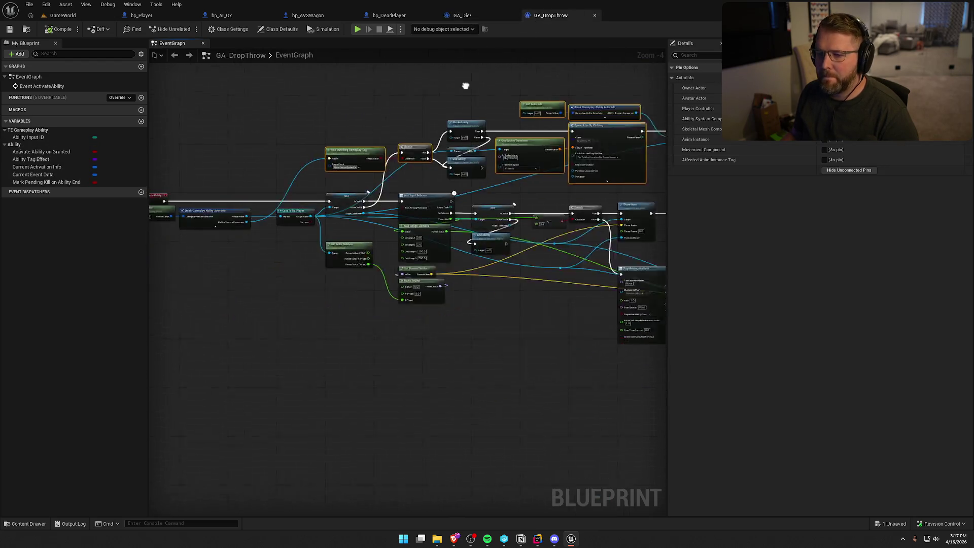
pyautogui.click(470, 14)
pyautogui.moveTo(344, 109)
pyautogui.mouseDown()
pyautogui.moveTo(370, 326)
pyautogui.moveTo(400, 386)
pyautogui.moveTo(405, 349)
pyautogui.moveTo(700, 365)
pyautogui.moveTo(413, 326)
pyautogui.moveTo(232, 284)
pyautogui.moveTo(296, 255)
pyautogui.mouseUp()
pyautogui.click(234, 399)
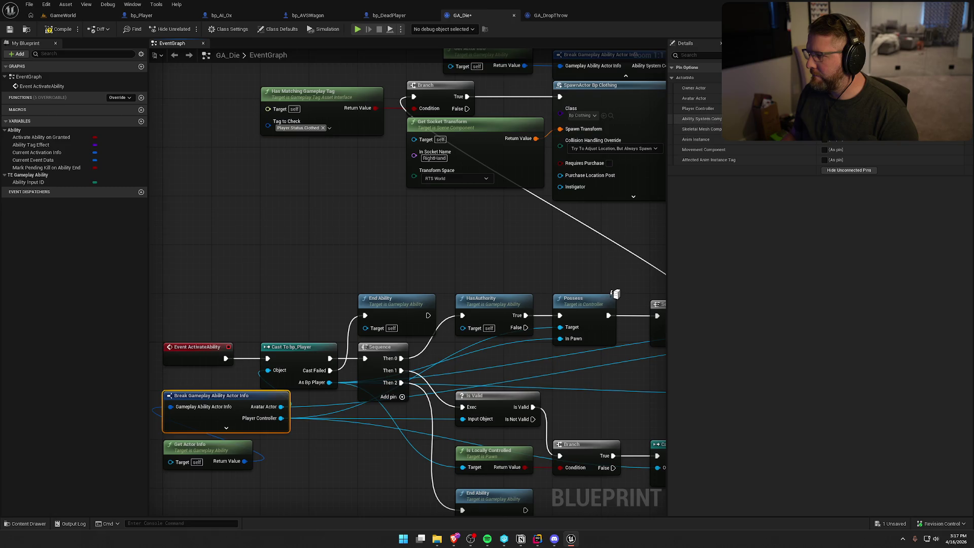
pyautogui.click(824, 119)
pyautogui.click(203, 453)
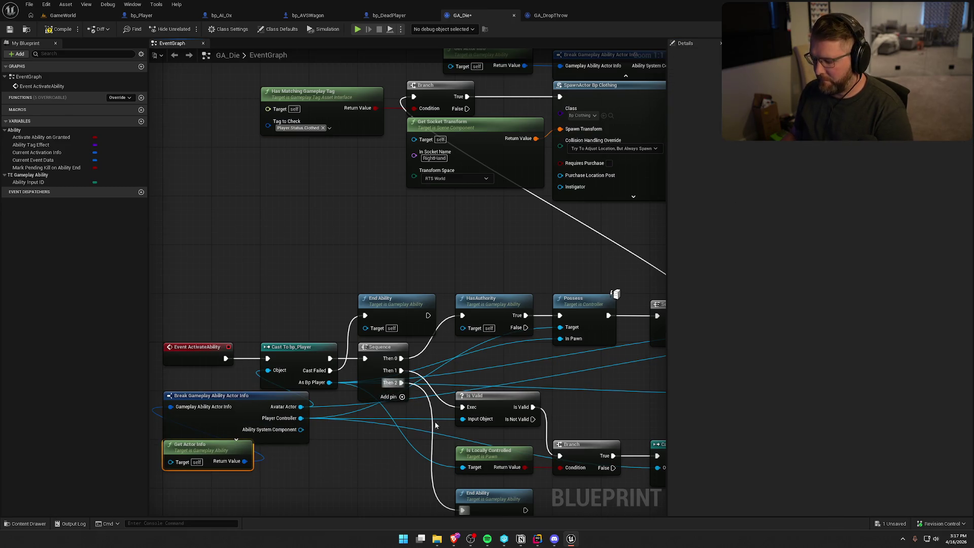
pyautogui.moveTo(202, 453); pyautogui.dragTo(202, 459)
pyautogui.moveTo(300, 429)
pyautogui.mouseDown()
pyautogui.moveTo(251, 111)
pyautogui.moveTo(264, 109)
pyautogui.mouseUp()
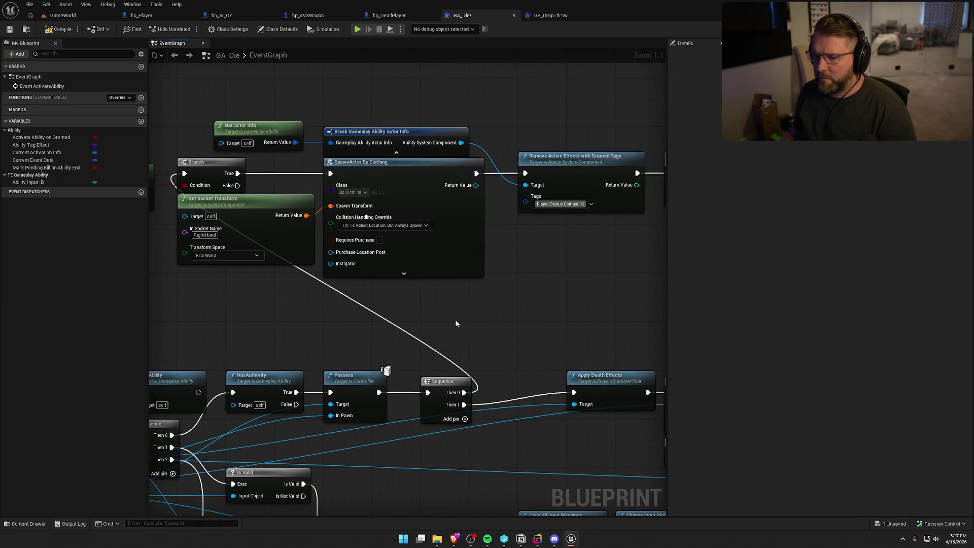
# - Open Change Clothed State's C++ source in Rider
pyautogui.moveTo(443, 324); pyautogui.dragTo(249, 287)
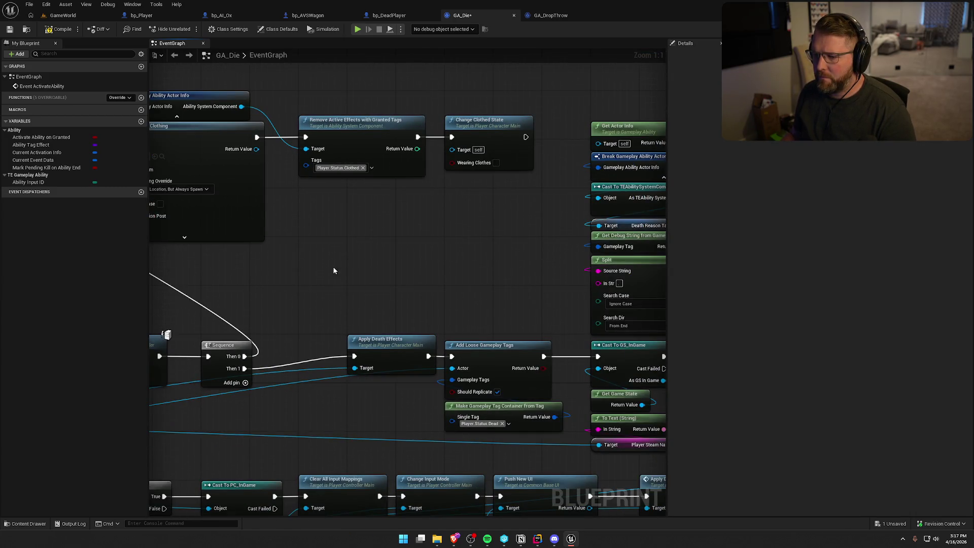
pyautogui.moveTo(371, 272)
pyautogui.mouseDown()
pyautogui.moveTo(291, 280)
pyautogui.moveTo(208, 271)
pyautogui.moveTo(503, 259)
pyautogui.mouseUp()
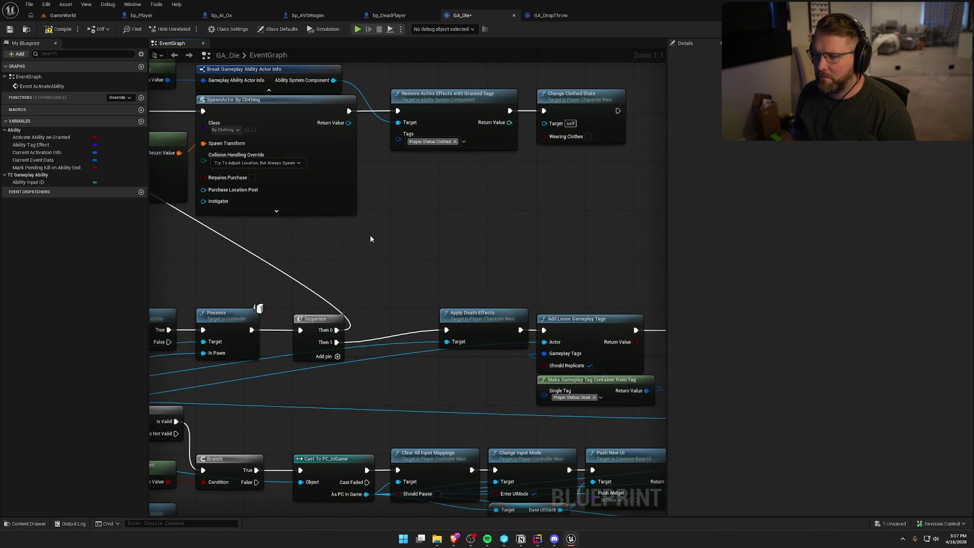
pyautogui.moveTo(387, 232)
pyautogui.mouseDown()
pyautogui.moveTo(425, 274)
pyautogui.moveTo(416, 322)
pyautogui.mouseUp()
pyautogui.click(623, 201)
pyautogui.doubleClick(623, 201)
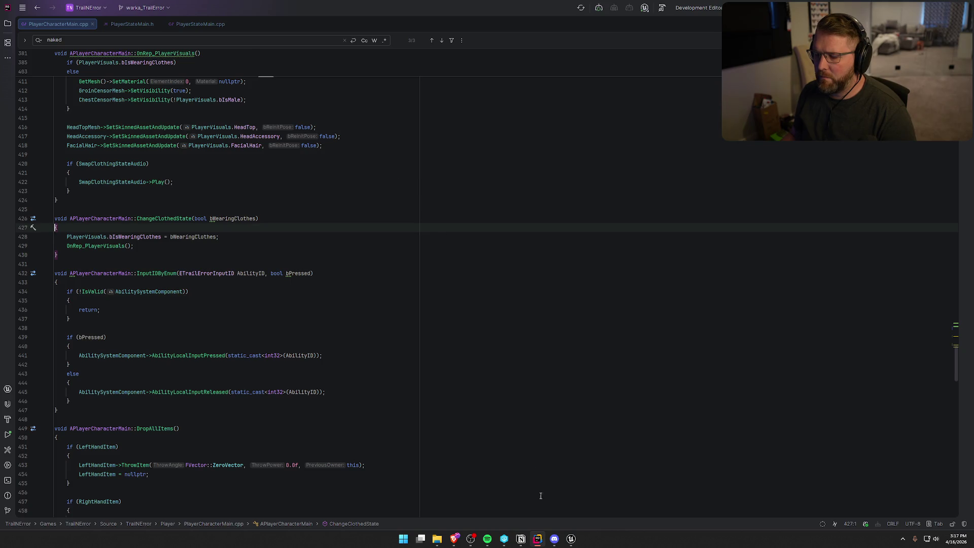
# - Return from Rider to GA_Die in Unreal and bring the death-tracking nodes into view
pyautogui.moveTo(571, 539)
pyautogui.click(563, 500)
pyautogui.moveTo(587, 391)
pyautogui.mouseDown()
pyautogui.moveTo(538, 335)
pyautogui.moveTo(507, 355)
pyautogui.moveTo(384, 360)
pyautogui.moveTo(418, 272)
pyautogui.moveTo(388, 206)
pyautogui.mouseUp()
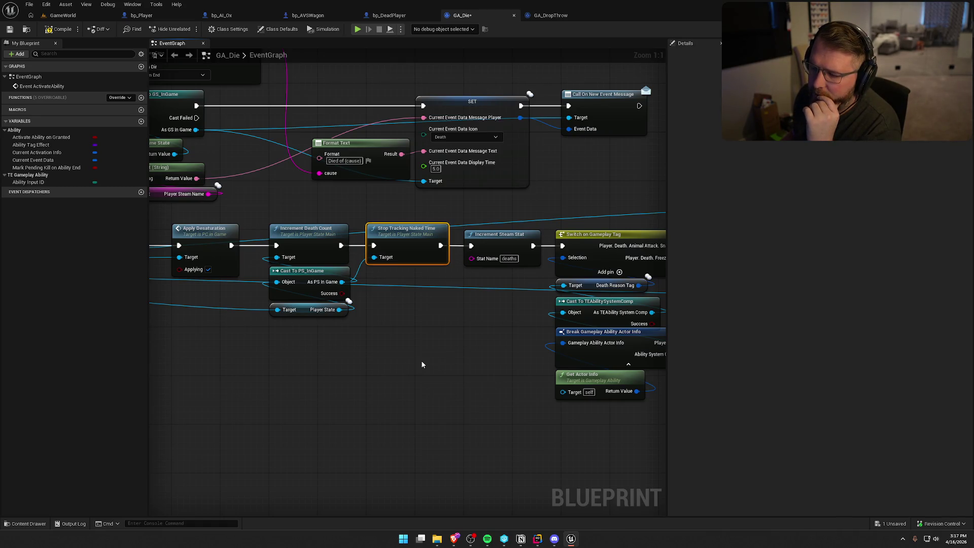
# - Review the pasted clothing nodes from Break Actor Info through Change Clothed State
pyautogui.moveTo(419, 361)
pyautogui.mouseDown()
pyautogui.moveTo(606, 458)
pyautogui.moveTo(552, 435)
pyautogui.moveTo(596, 269)
pyautogui.moveTo(614, 268)
pyautogui.moveTo(439, 239)
pyautogui.moveTo(486, 215)
pyautogui.mouseUp()
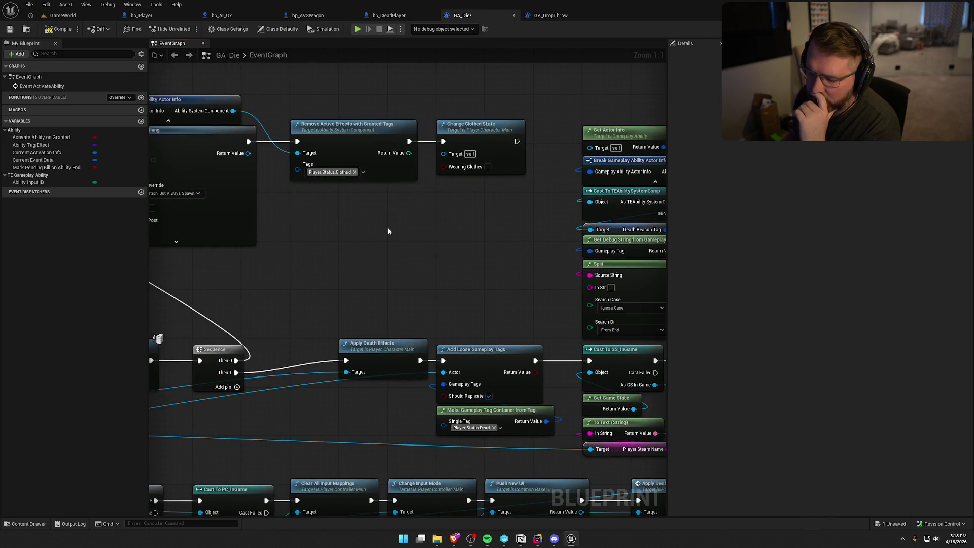
pyautogui.moveTo(409, 230); pyautogui.dragTo(515, 216)
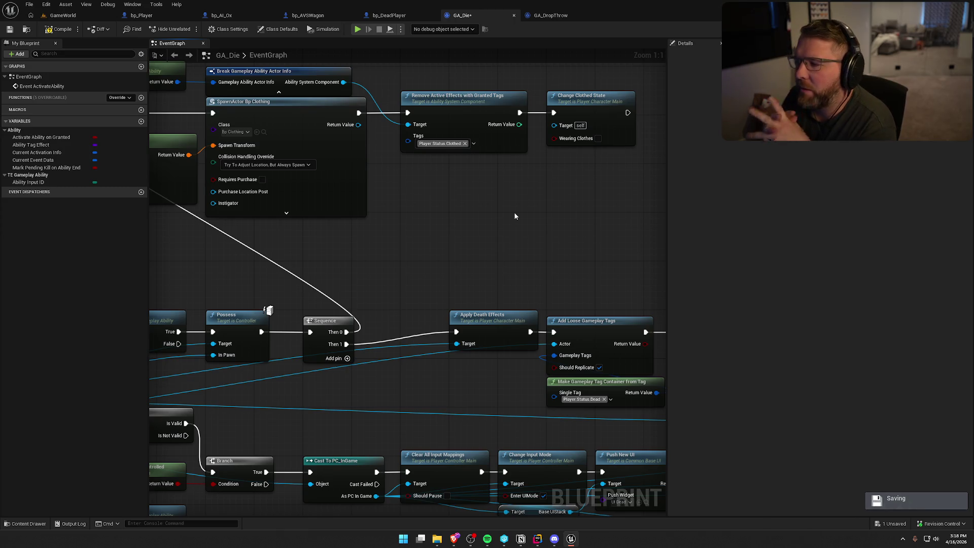
pyautogui.moveTo(515, 216); pyautogui.dragTo(601, 261)
pyautogui.moveTo(202, 84)
pyautogui.mouseDown()
pyautogui.moveTo(622, 264)
pyautogui.moveTo(622, 277)
pyautogui.mouseUp()
pyautogui.click(519, 263)
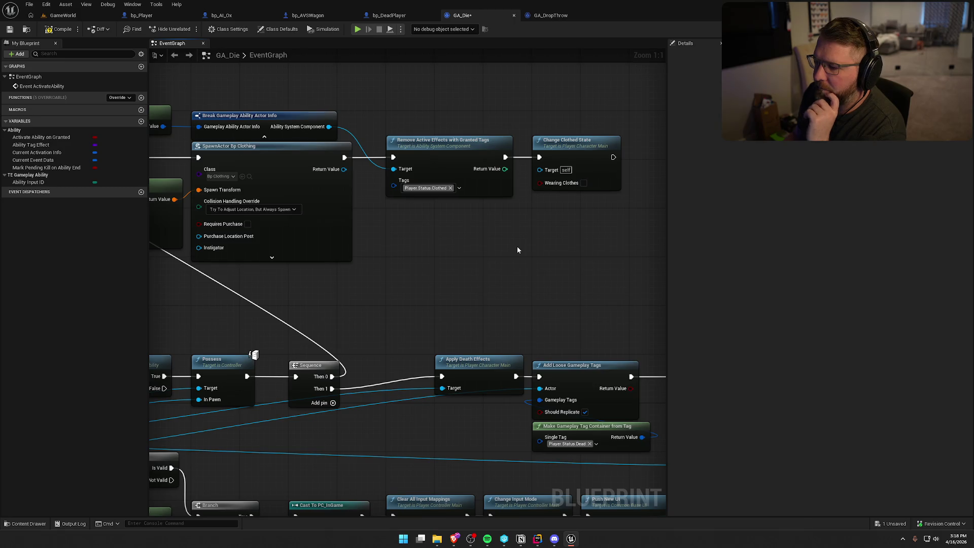
# - Connect Stop Tracking Naked Time's exec output to Increment Steam Stat
pyautogui.moveTo(517, 249)
pyautogui.mouseDown()
pyautogui.moveTo(225, 262)
pyautogui.moveTo(475, 262)
pyautogui.mouseUp()
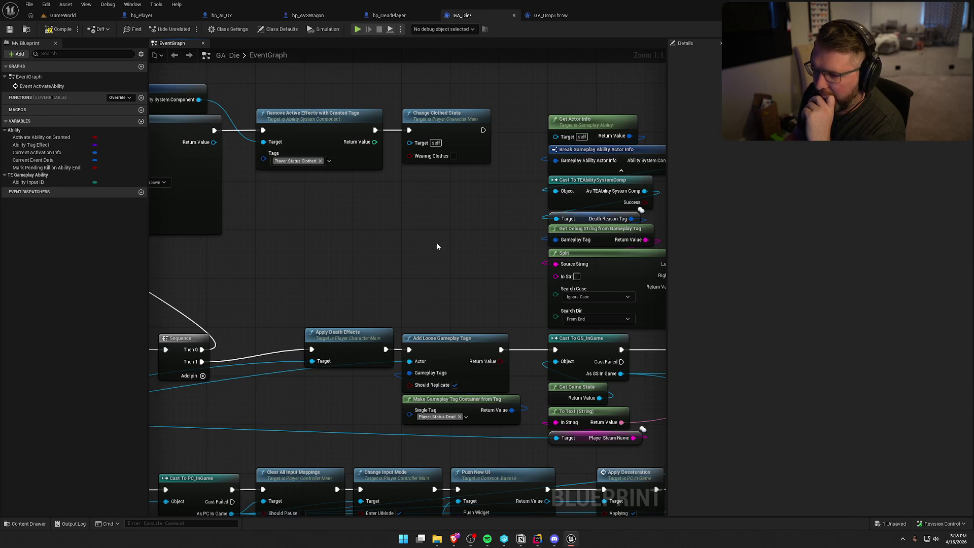
pyautogui.moveTo(498, 251)
pyautogui.mouseDown()
pyautogui.moveTo(162, 177)
pyautogui.moveTo(397, 77)
pyautogui.moveTo(385, 57)
pyautogui.mouseUp()
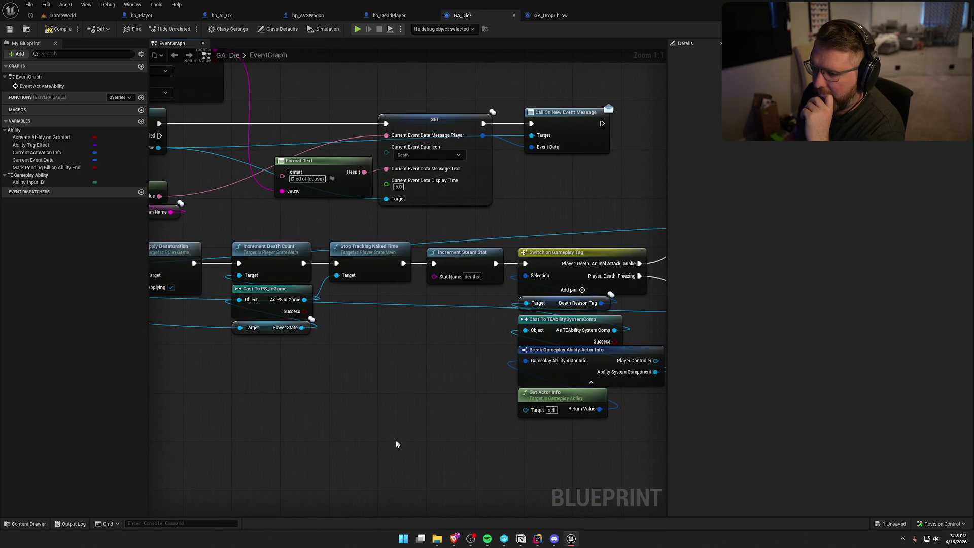
pyautogui.moveTo(392, 352); pyautogui.dragTo(353, 221)
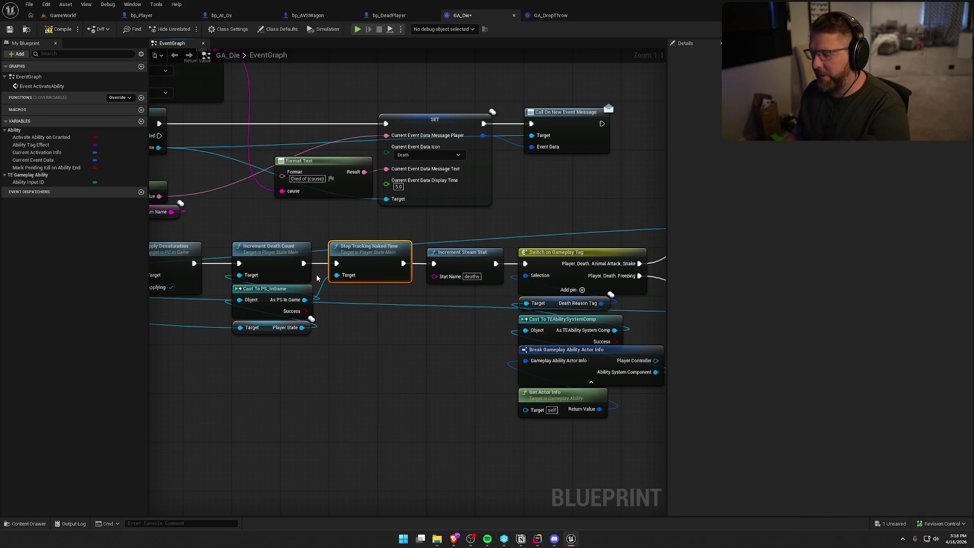
pyautogui.moveTo(389, 360)
pyautogui.mouseDown()
pyautogui.moveTo(531, 478)
pyautogui.moveTo(760, 479)
pyautogui.mouseUp()
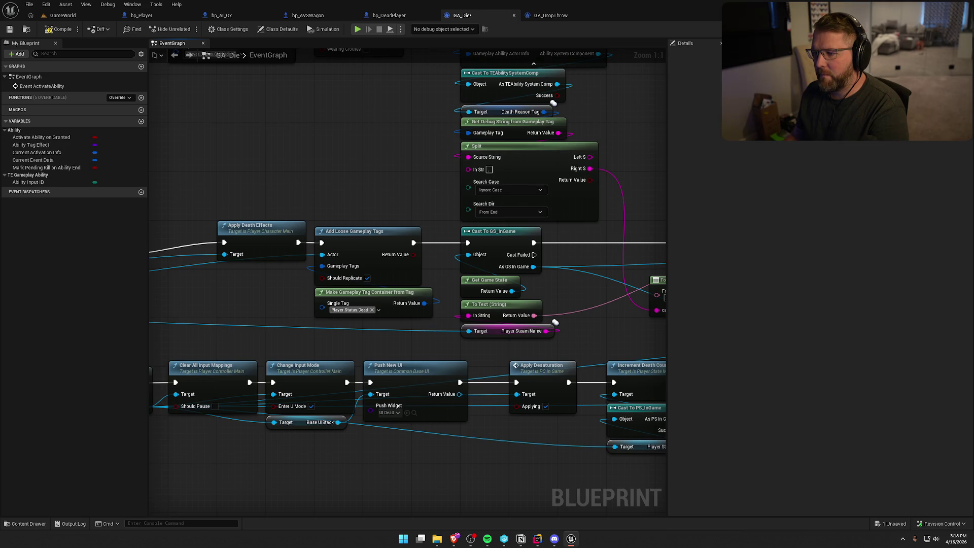
pyautogui.moveTo(760, 479); pyautogui.dragTo(538, 430)
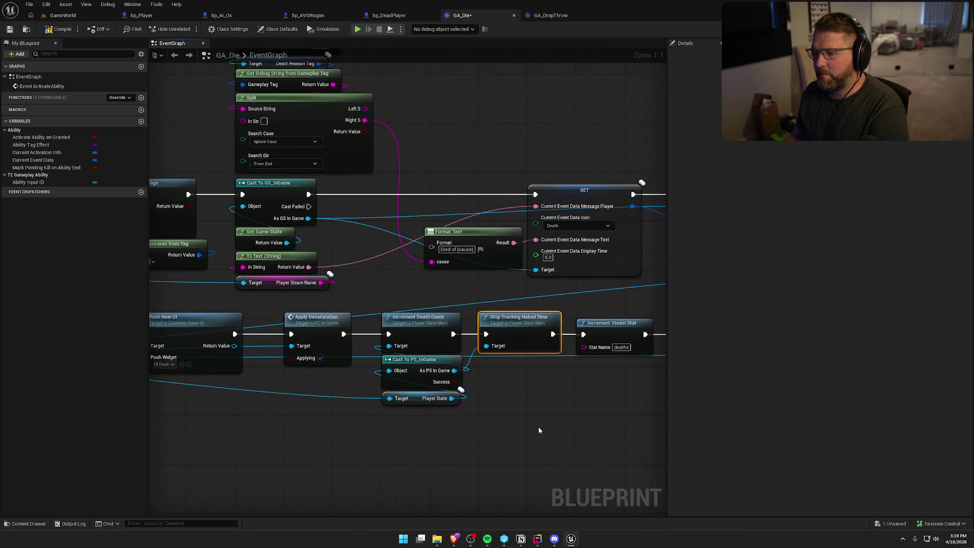
pyautogui.moveTo(390, 366)
pyautogui.mouseDown()
pyautogui.moveTo(379, 273)
pyautogui.moveTo(501, 338)
pyautogui.moveTo(335, 325)
pyautogui.mouseUp()
pyautogui.moveTo(499, 294); pyautogui.dragTo(539, 302)
# - Delete Stop Tracking Naked Time and move the Increment Steam Stat group left to close the gap
pyautogui.press('Escape')
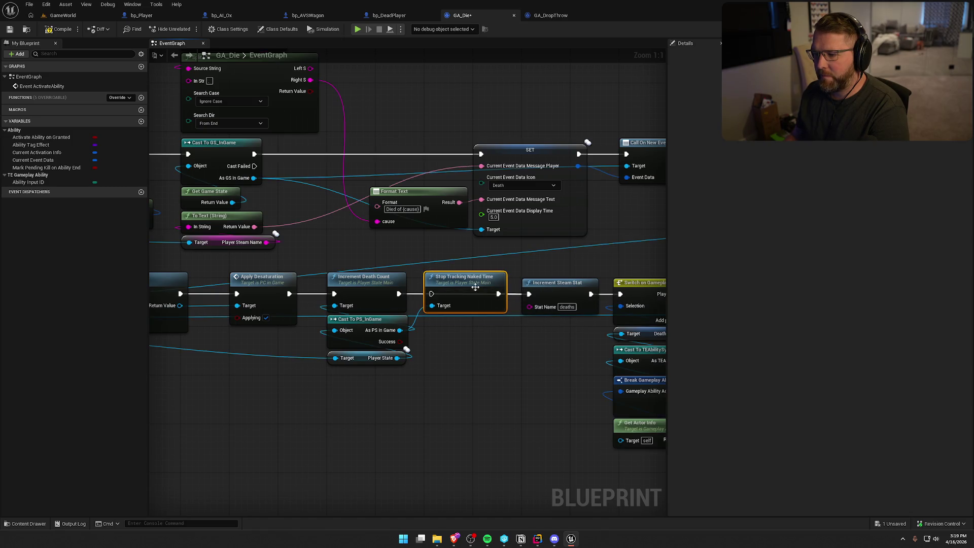
pyautogui.press('Delete')
pyautogui.scroll(-4, 352, 363)
pyautogui.moveTo(364, 288); pyautogui.dragTo(487, 375)
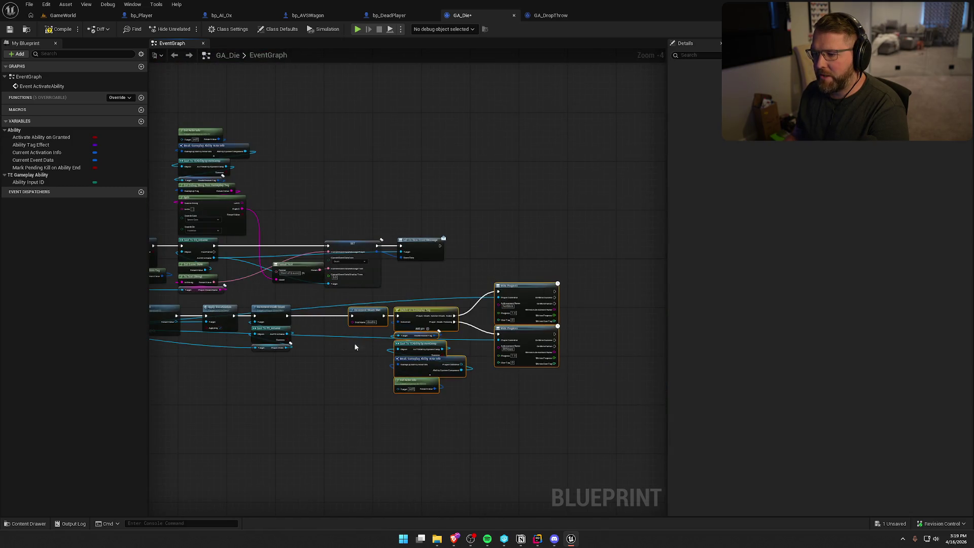
pyautogui.scroll(4, 376, 288)
pyautogui.moveTo(376, 288)
pyautogui.mouseDown()
pyautogui.moveTo(279, 288)
pyautogui.moveTo(375, 256)
pyautogui.mouseUp()
pyautogui.click(293, 256)
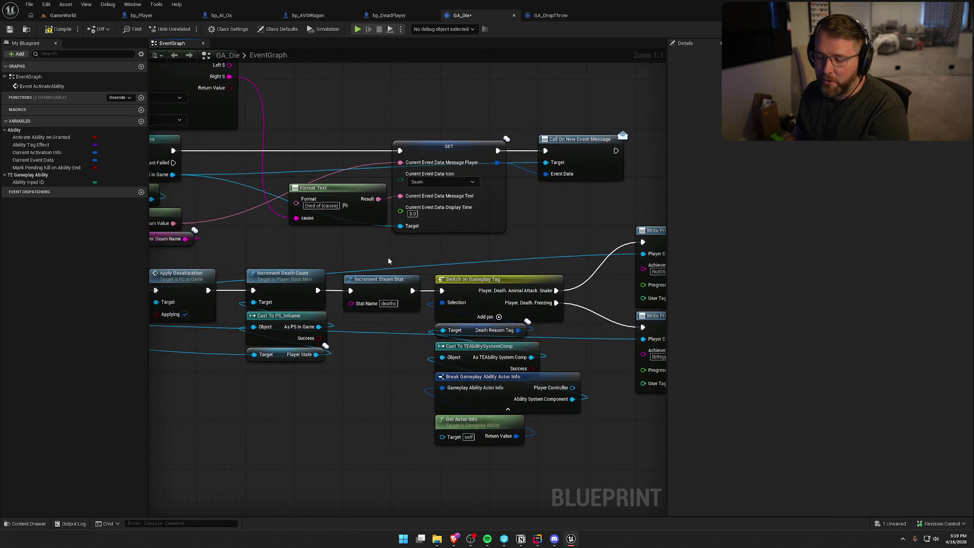
# - Compile GA_Die, jump to the error, and wire the avatar actor into Change Clothed State's Target
pyautogui.click(59, 29)
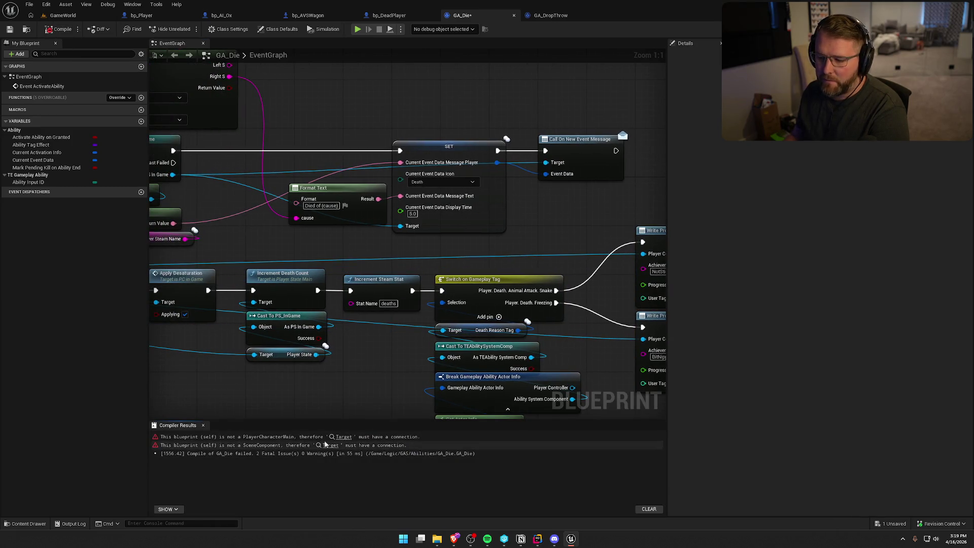
pyautogui.click(343, 437)
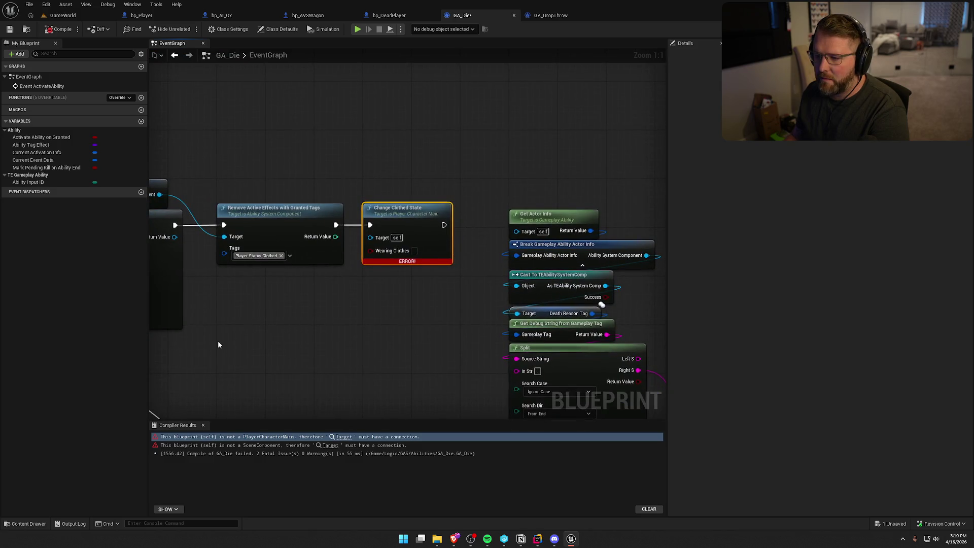
pyautogui.scroll(-1, 218, 345)
pyautogui.moveTo(483, 274)
pyautogui.mouseDown()
pyautogui.moveTo(301, 268)
pyautogui.moveTo(486, 236)
pyautogui.mouseUp()
pyautogui.moveTo(399, 279); pyautogui.dragTo(585, 206)
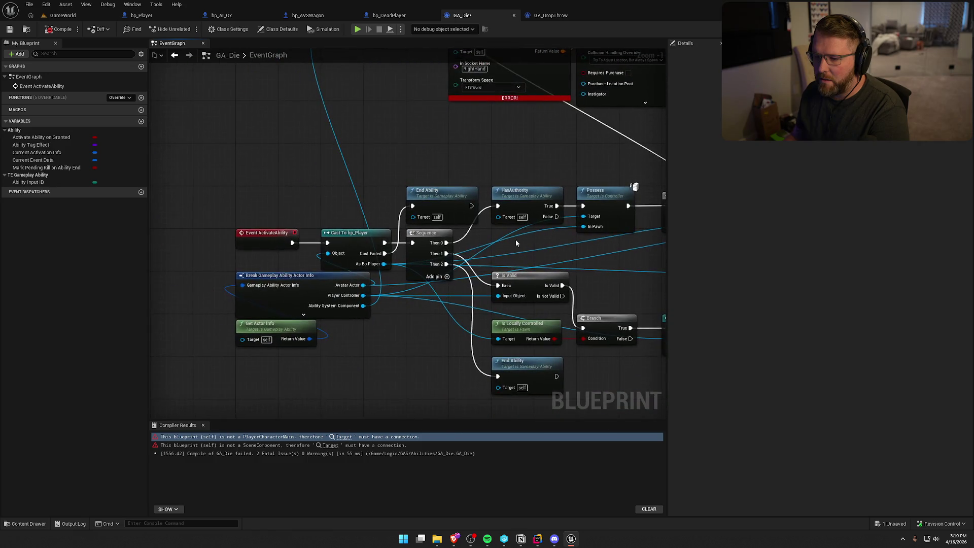
pyautogui.moveTo(363, 288)
pyautogui.mouseDown()
pyautogui.moveTo(409, 278)
pyautogui.moveTo(558, 108)
pyautogui.moveTo(360, 158)
pyautogui.mouseUp()
pyautogui.moveTo(236, 248)
pyautogui.mouseDown()
pyautogui.moveTo(464, 145)
pyautogui.moveTo(155, 167)
pyautogui.moveTo(182, 154)
pyautogui.mouseUp()
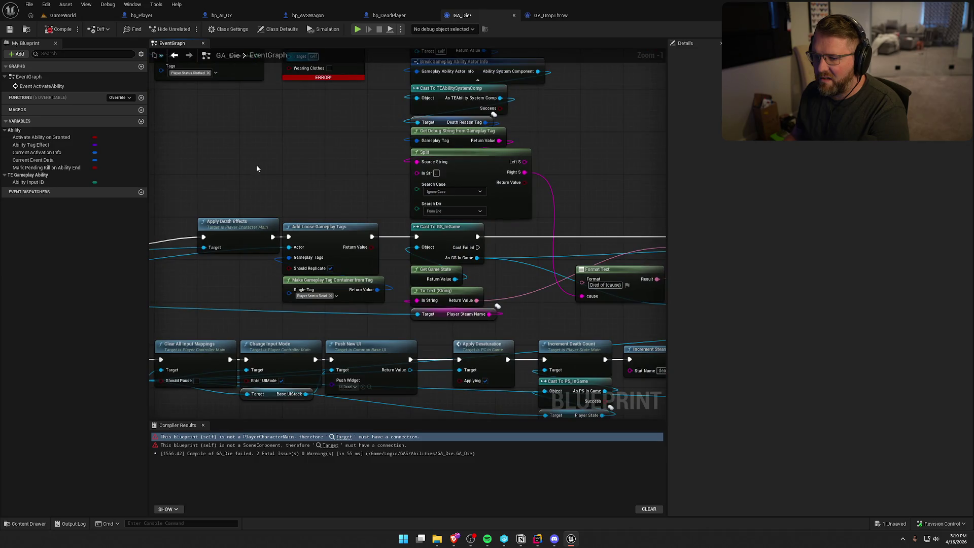
# - Drag a connection from Cast To bp_Player's As Bp Player output, then consult GA_DropThrow
pyautogui.moveTo(293, 172)
pyautogui.mouseDown()
pyautogui.moveTo(508, 69)
pyautogui.moveTo(595, 54)
pyautogui.mouseUp()
pyautogui.moveTo(400, 196); pyautogui.dragTo(649, 206)
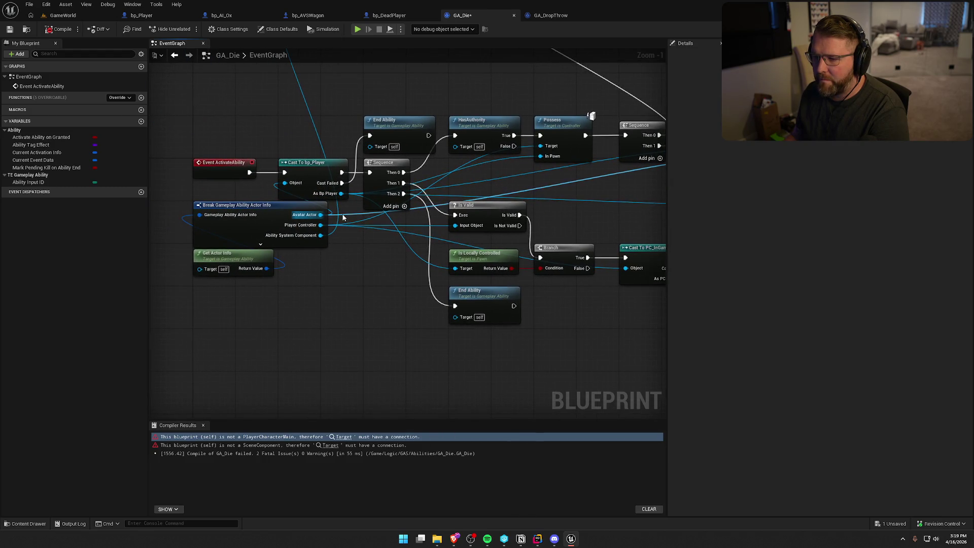
pyautogui.moveTo(341, 194)
pyautogui.mouseDown()
pyautogui.moveTo(406, 216)
pyautogui.moveTo(609, 148)
pyautogui.moveTo(205, 178)
pyautogui.moveTo(435, 200)
pyautogui.moveTo(391, 253)
pyautogui.moveTo(371, 234)
pyautogui.mouseUp()
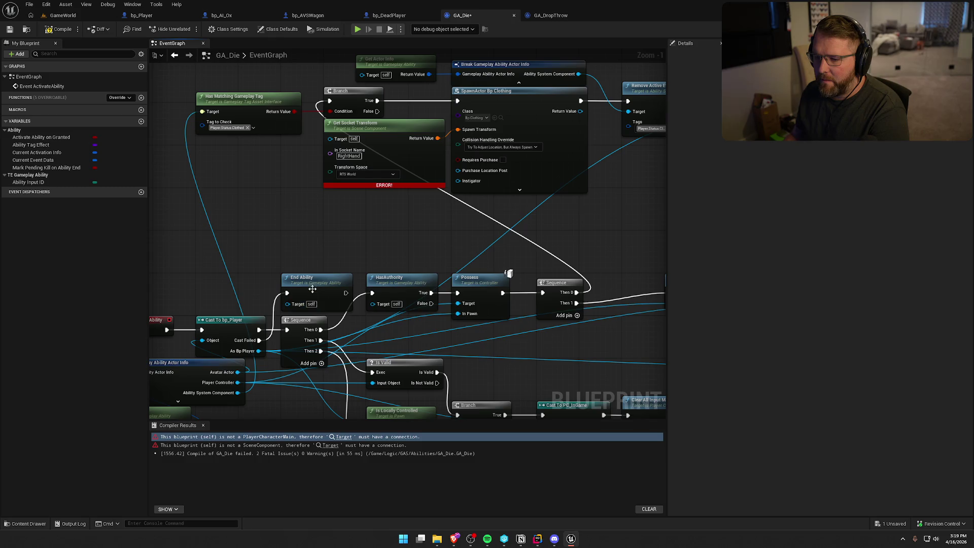
pyautogui.click(537, 20)
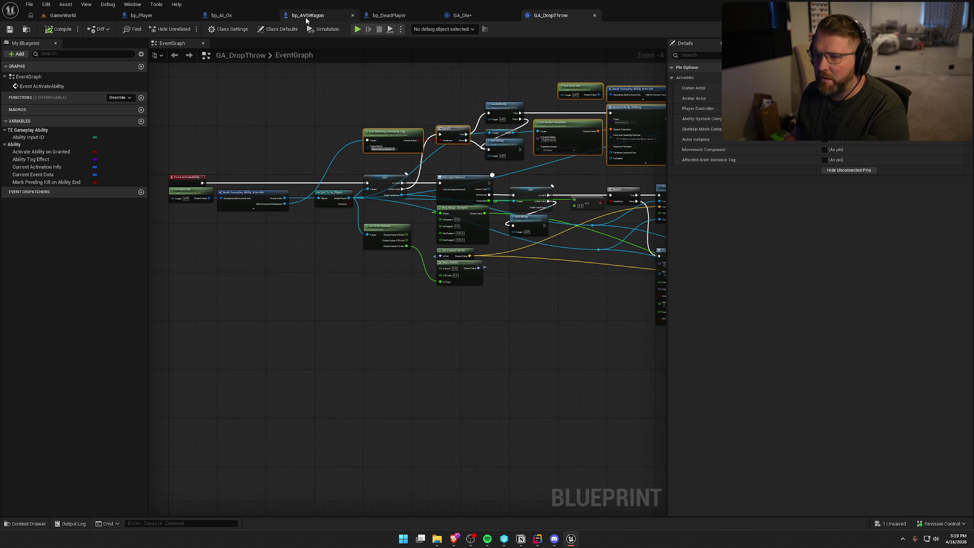
# - Feed the player's Mesh via 'get mesh' into Get Socket Transform's Target and recompile
pyautogui.click(459, 15)
pyautogui.moveTo(295, 222); pyautogui.dragTo(445, 193)
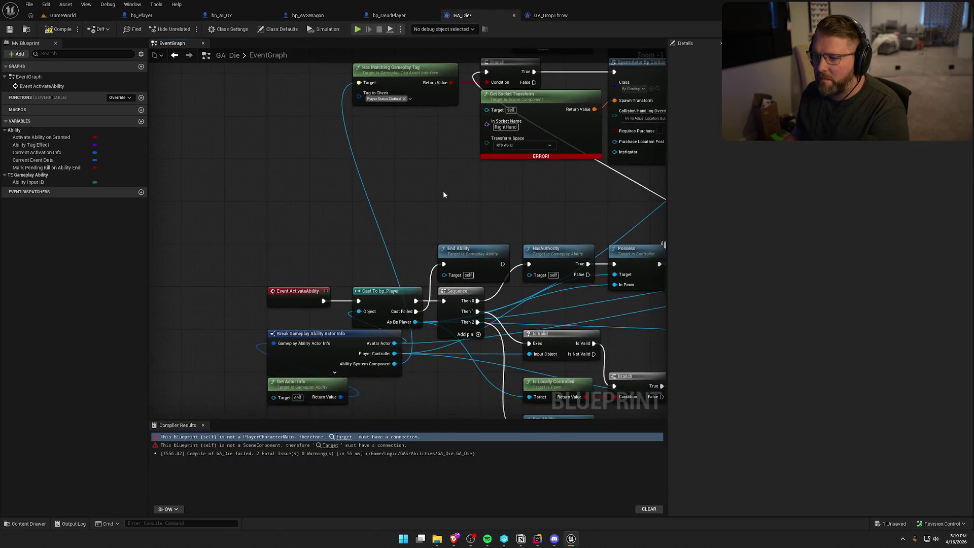
pyautogui.moveTo(415, 322); pyautogui.dragTo(408, 132)
pyautogui.write('get mesh')
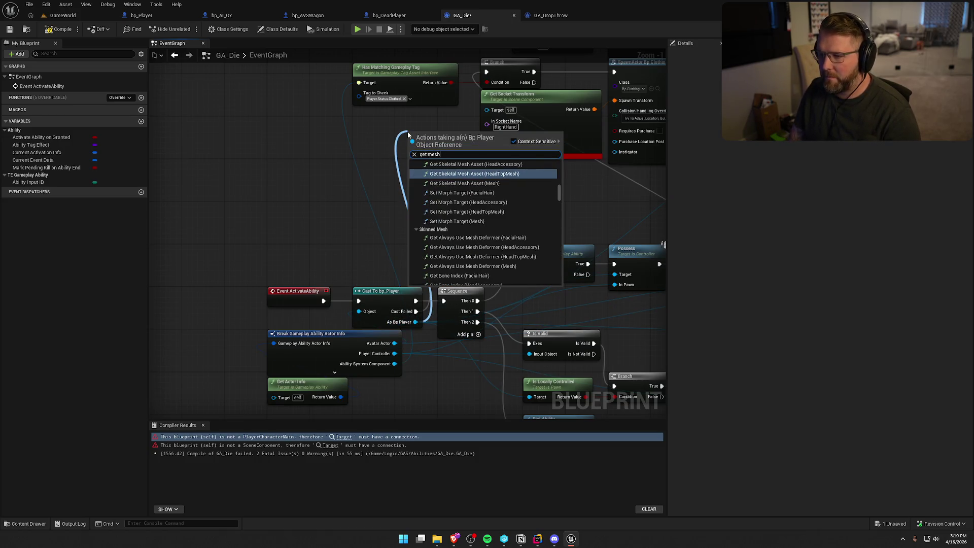
pyautogui.moveTo(560, 193); pyautogui.dragTo(563, 300)
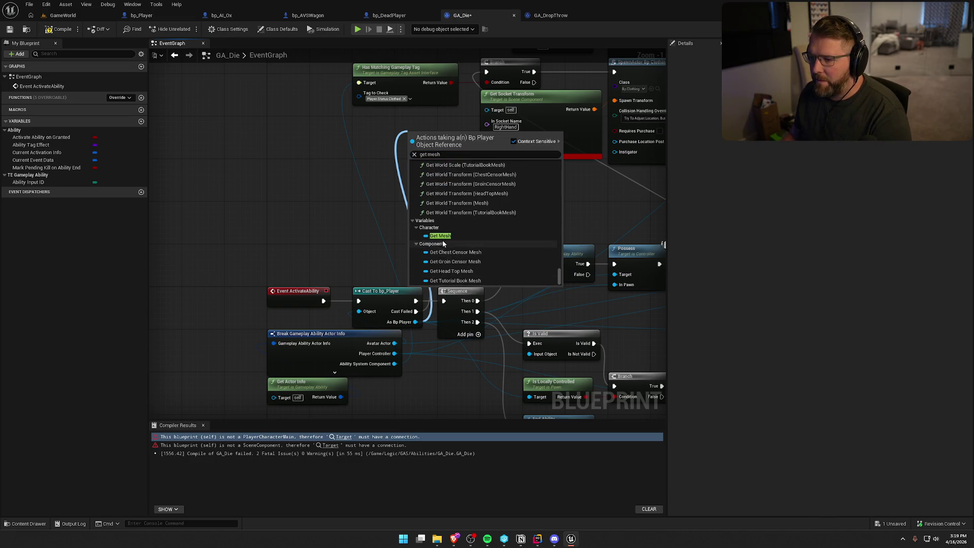
pyautogui.click(457, 236)
pyautogui.moveTo(457, 133); pyautogui.dragTo(486, 110)
pyautogui.press('F7')
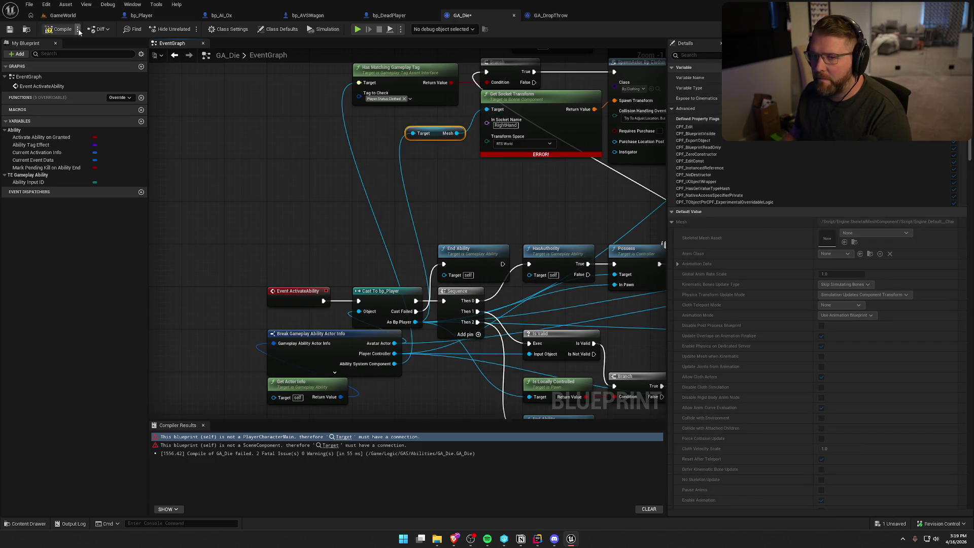
pyautogui.click(203, 425)
pyautogui.moveTo(358, 210); pyautogui.dragTo(265, 200)
pyautogui.scroll(-2, 265, 200)
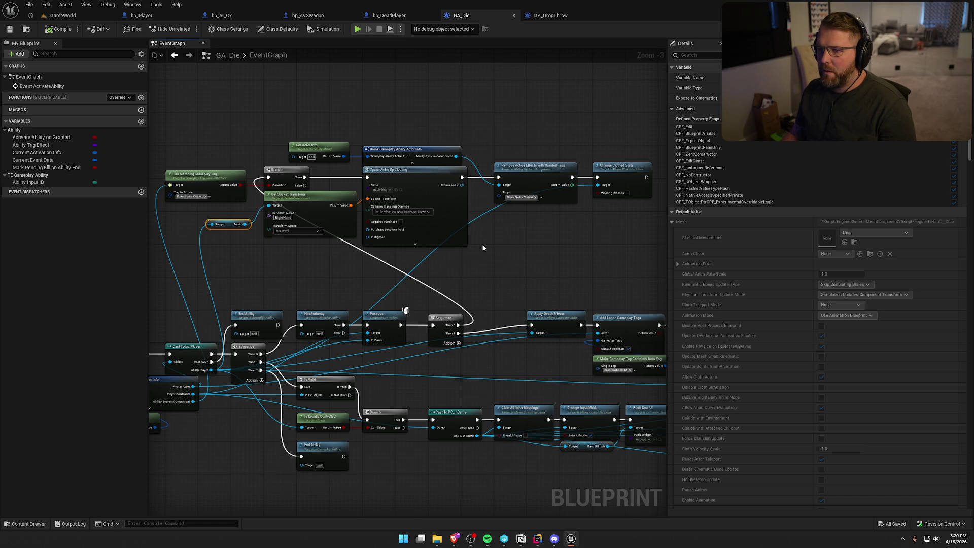
# - Browse the content drawer to the UI > InGame folder
pyautogui.hotkey('ctrl', 'space')
pyautogui.click(24, 487)
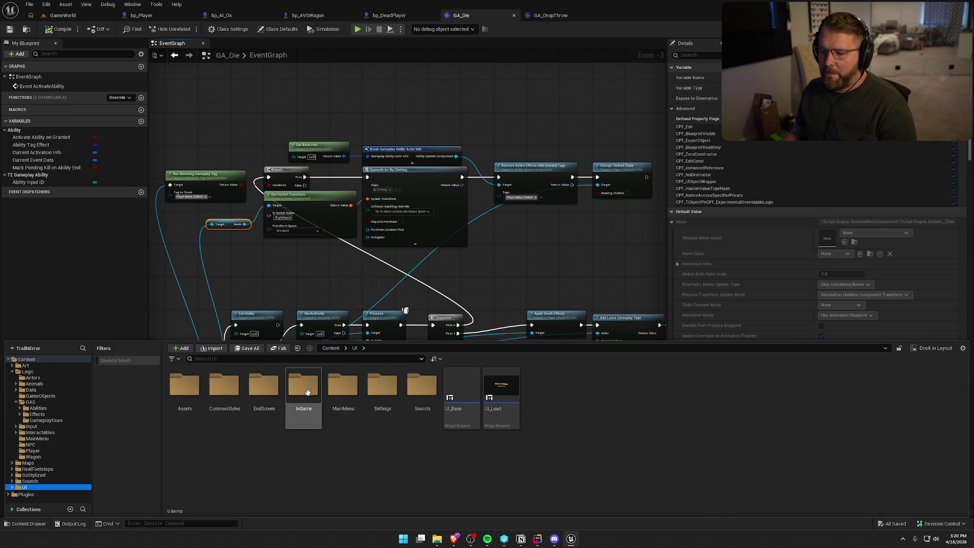
pyautogui.doubleClick(299, 424)
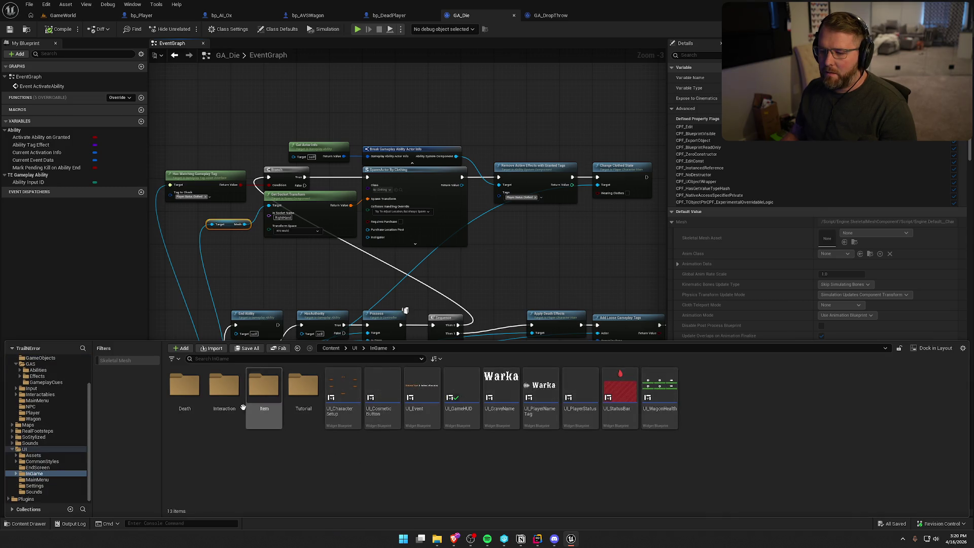
# - Open the UI_Dead widget from the Death folder and go to the Spawn Ghost button's click handler
pyautogui.doubleClick(189, 389)
pyautogui.click(193, 390)
pyautogui.doubleClick(194, 390)
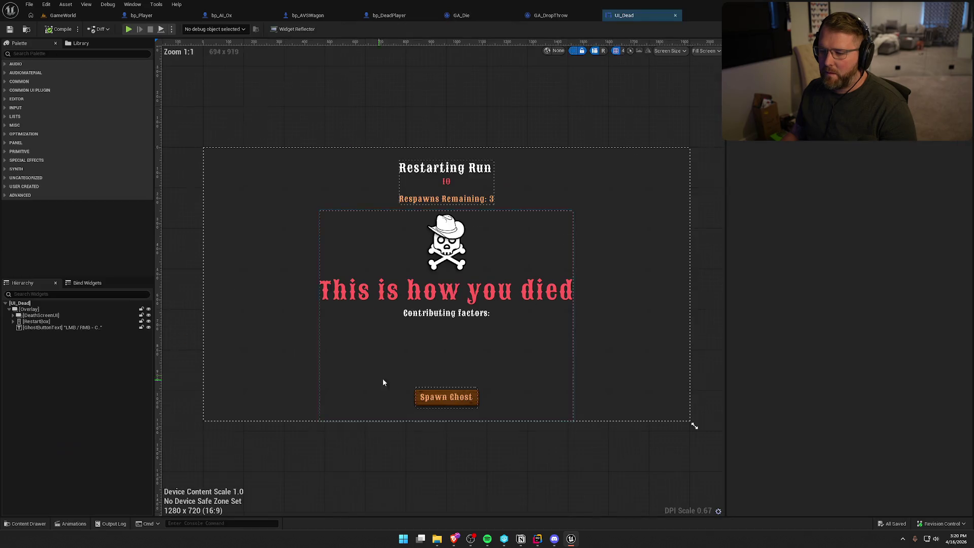
pyautogui.scroll(-15, 863, 355)
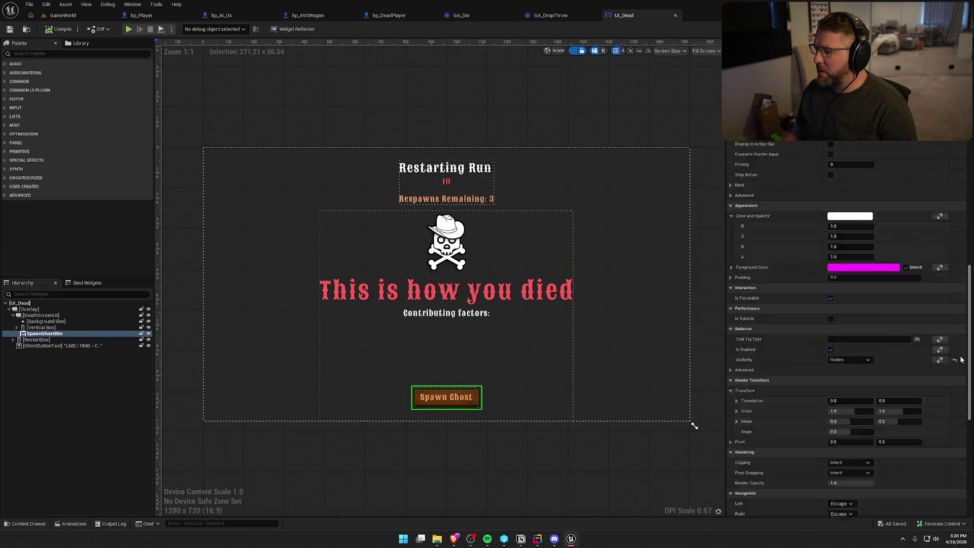
pyautogui.click(854, 356)
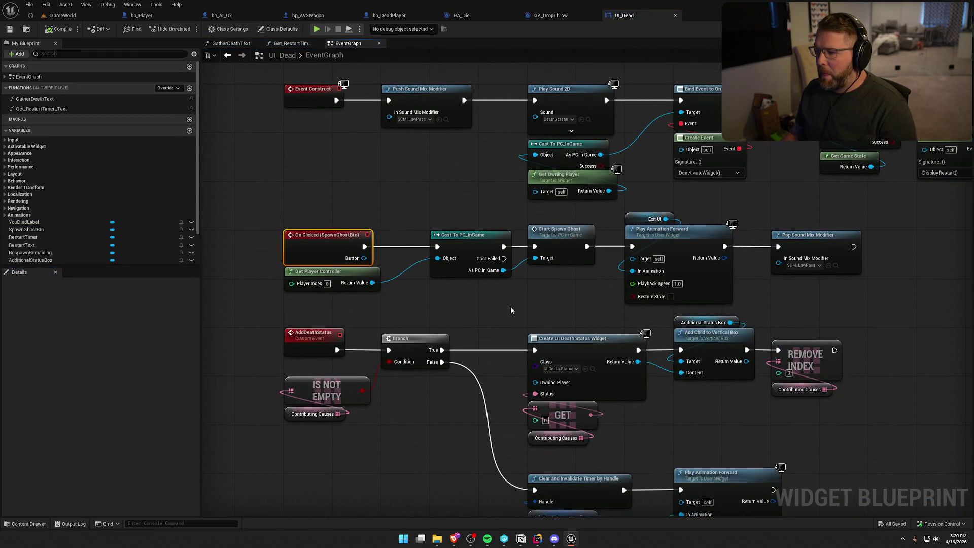
# - Open Start Spawn Ghost's definition in PC_InGame
pyautogui.moveTo(510, 306); pyautogui.dragTo(397, 294)
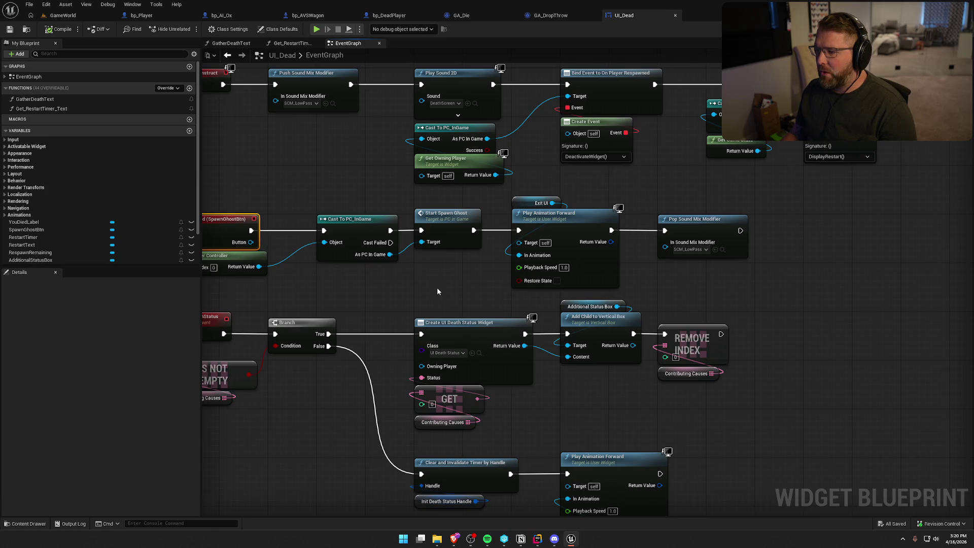
pyautogui.moveTo(437, 291); pyautogui.dragTo(505, 275)
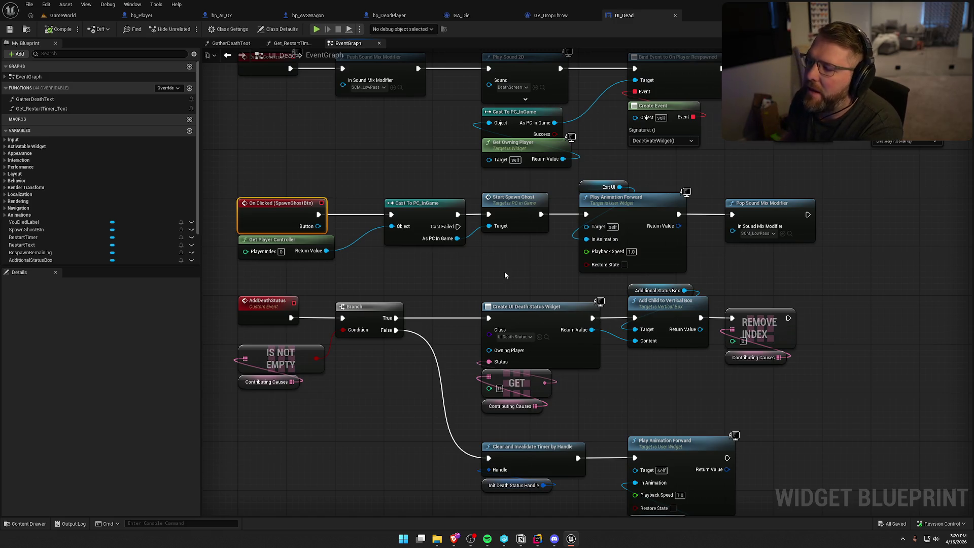
pyautogui.click(524, 202)
pyautogui.doubleClick(524, 202)
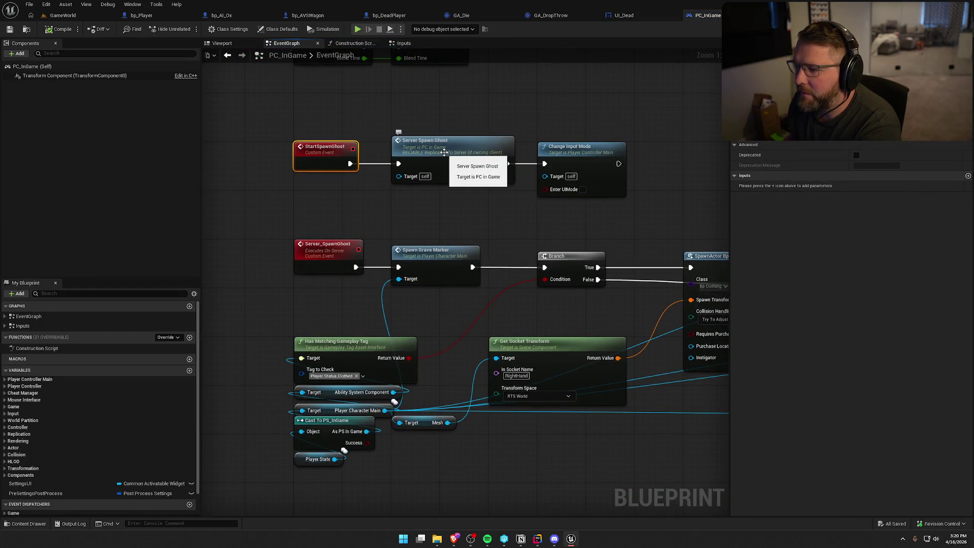
pyautogui.doubleClick(441, 160)
pyautogui.moveTo(511, 211); pyautogui.dragTo(348, 205)
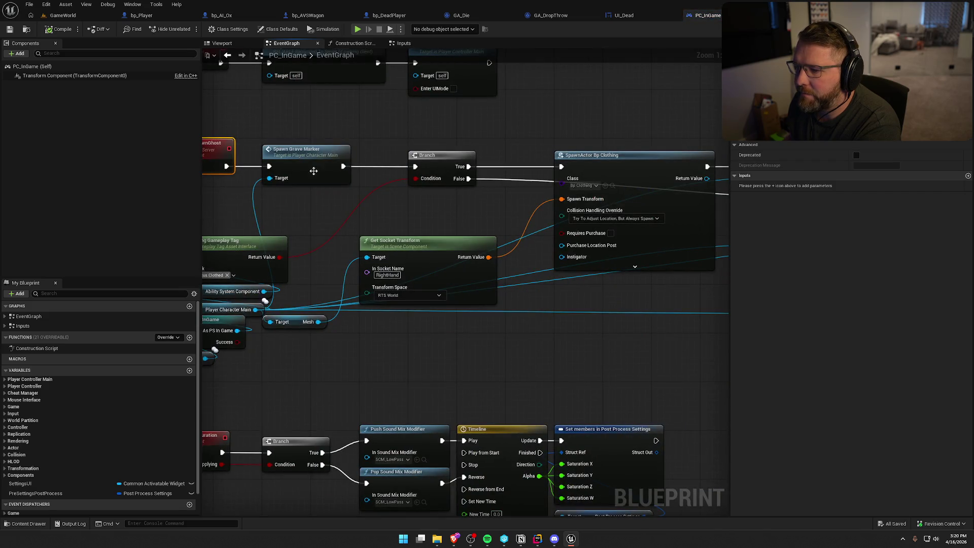
pyautogui.moveTo(452, 204); pyautogui.dragTo(255, 193)
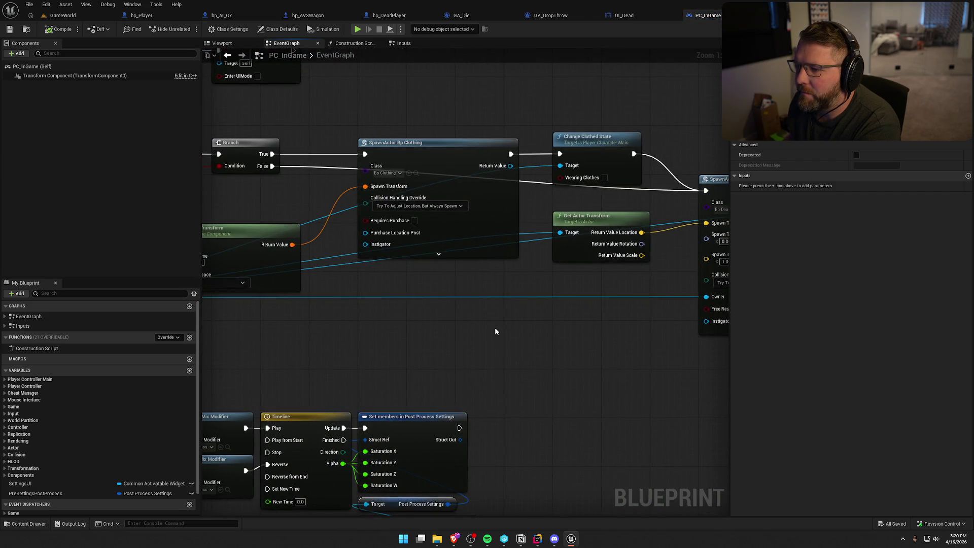
pyautogui.moveTo(440, 318)
pyautogui.mouseDown()
pyautogui.moveTo(488, 290)
pyautogui.moveTo(270, 300)
pyautogui.moveTo(521, 302)
pyautogui.mouseUp()
pyautogui.moveTo(512, 136); pyautogui.dragTo(698, 174)
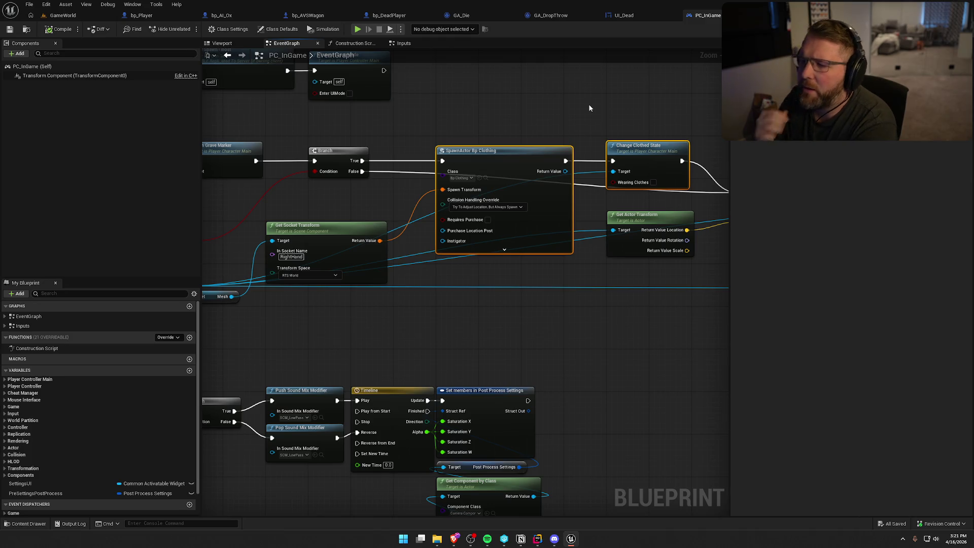
pyautogui.moveTo(511, 104); pyautogui.dragTo(656, 77)
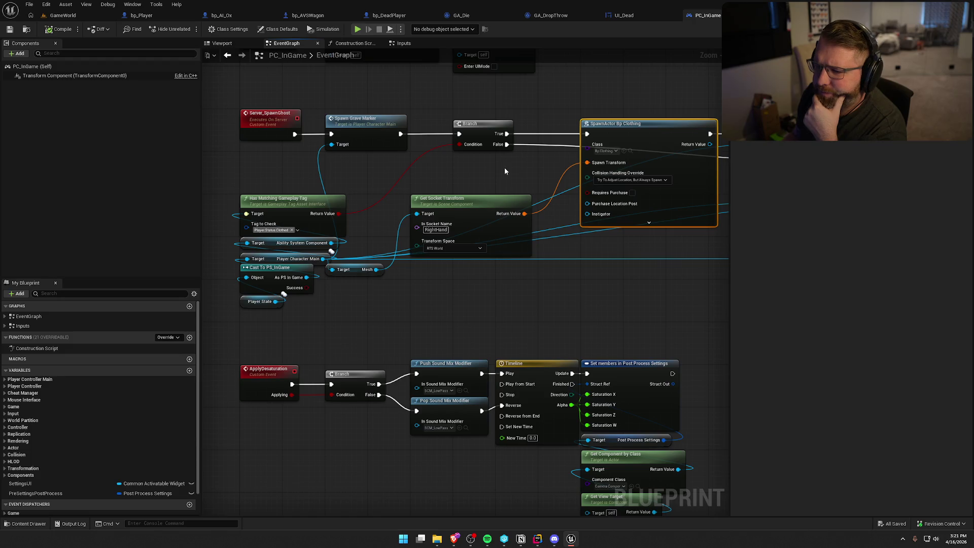
pyautogui.moveTo(504, 171)
pyautogui.mouseDown()
pyautogui.moveTo(289, 178)
pyautogui.moveTo(412, 147)
pyautogui.mouseUp()
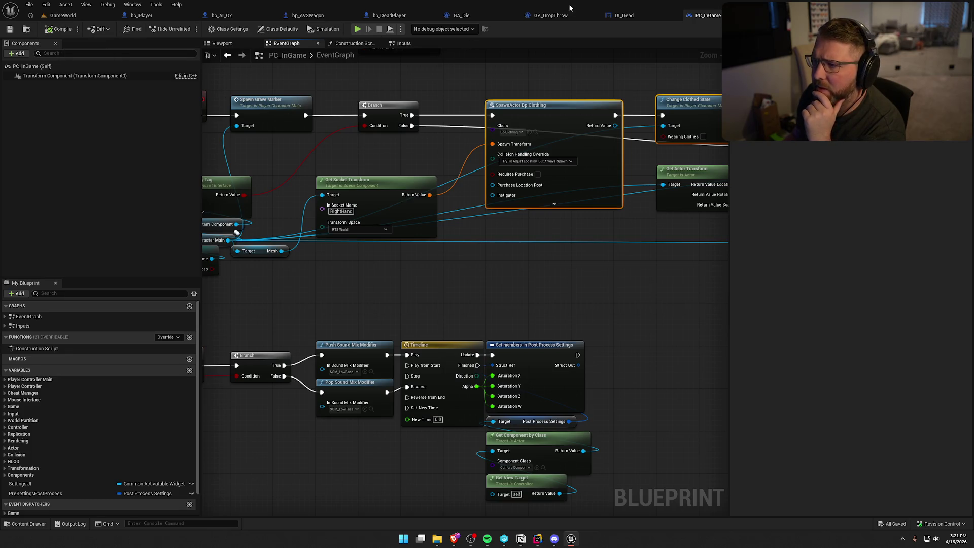
pyautogui.click(461, 15)
# - Delete GA_Die's top node cluster and rewire the connections around the Sequence node
pyautogui.scroll(-3, 244, 129)
pyautogui.moveTo(240, 120); pyautogui.dragTo(450, 203)
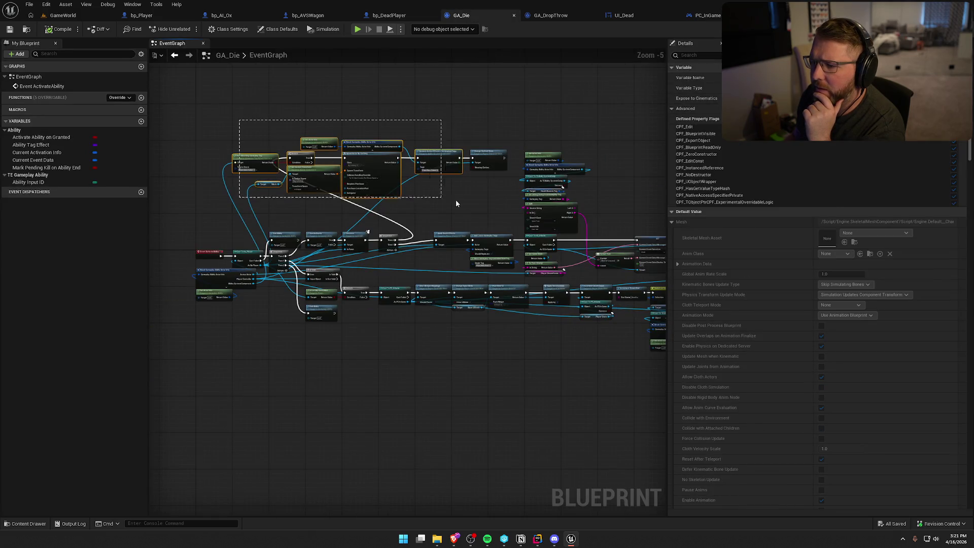
pyautogui.press('Delete')
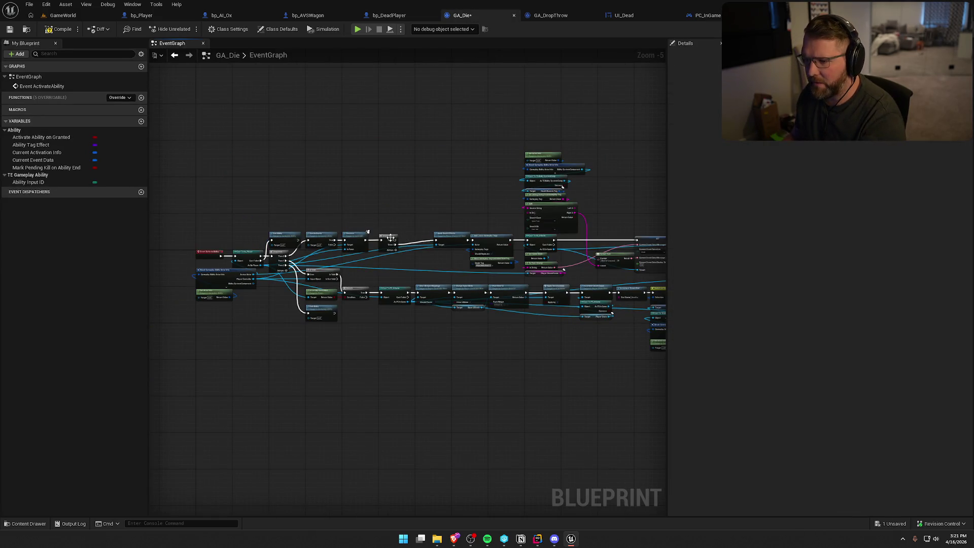
pyautogui.scroll(4, 395, 244)
pyautogui.moveTo(338, 240); pyautogui.dragTo(506, 241)
# - Shift the remaining upper nodes left, compile and save GA_Die, then bring up GameWorld
pyautogui.scroll(-5, 456, 243)
pyautogui.moveTo(359, 137); pyautogui.dragTo(553, 238)
pyautogui.scroll(6, 379, 230)
pyautogui.moveTo(355, 173); pyautogui.dragTo(337, 172)
pyautogui.click(229, 126)
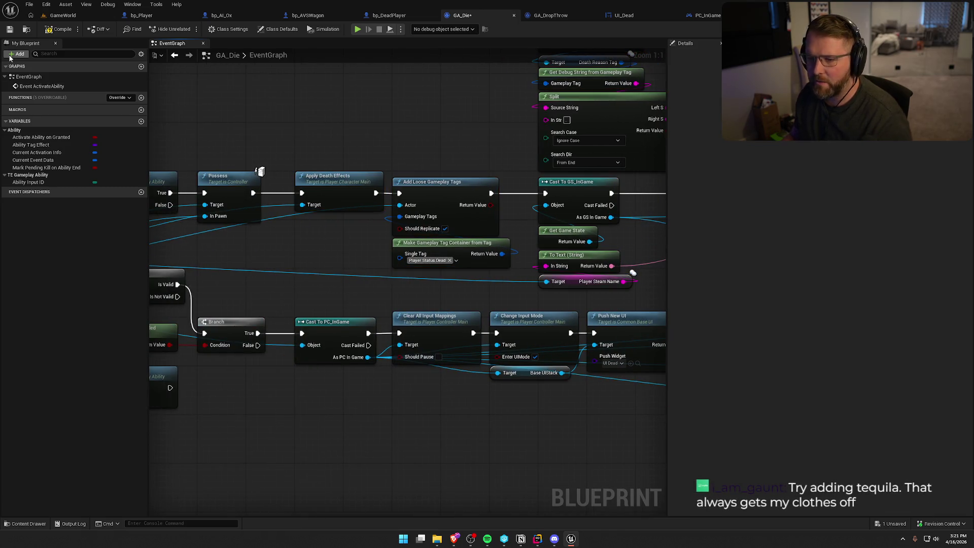
pyautogui.click(45, 30)
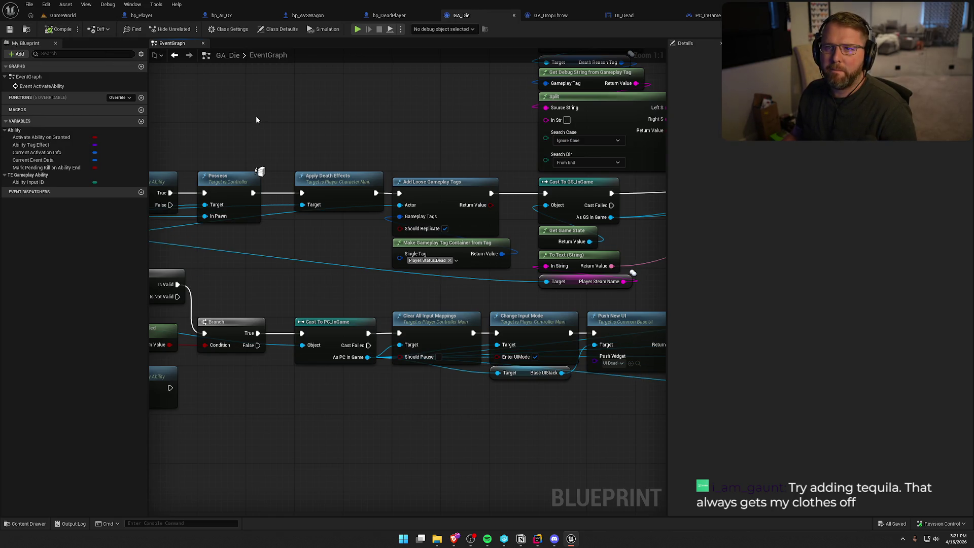
pyautogui.click(63, 15)
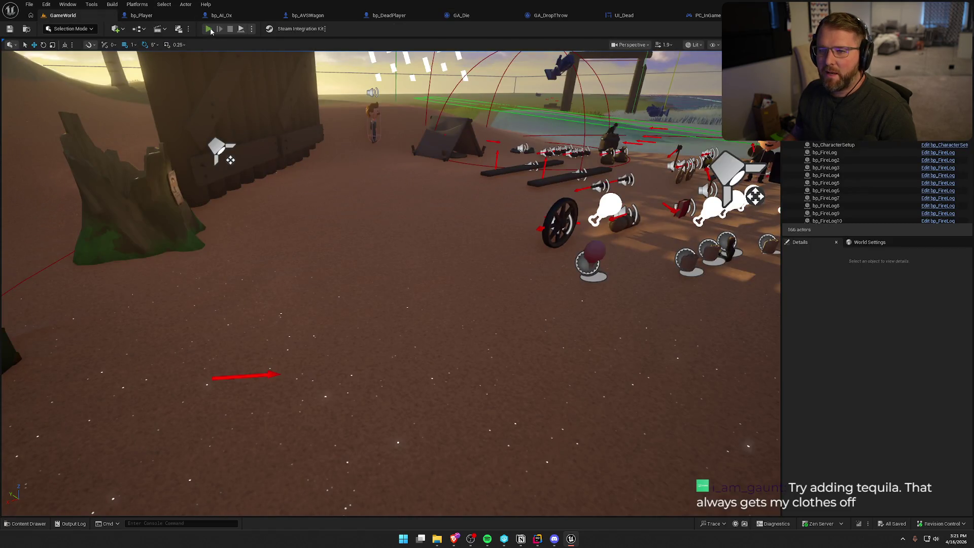
pyautogui.click(209, 30)
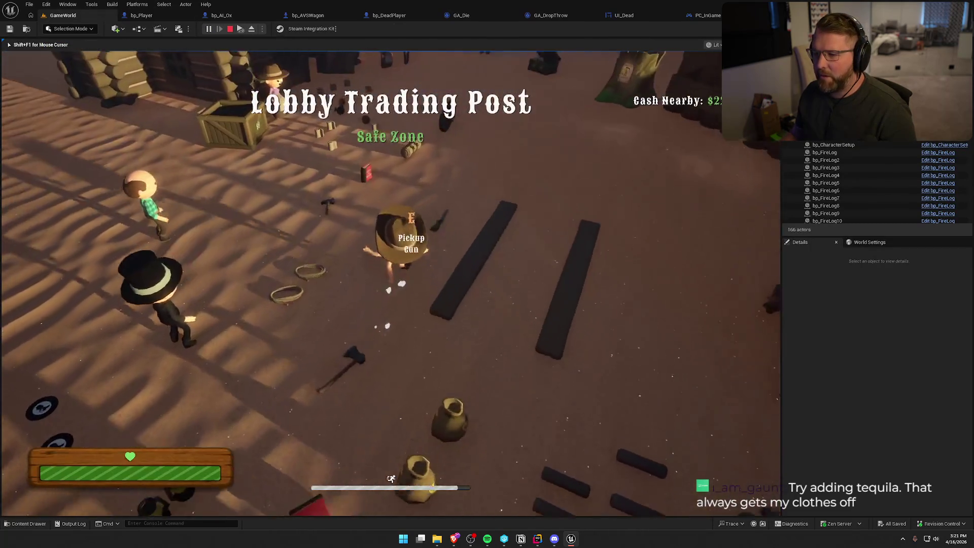
pyautogui.press('w')
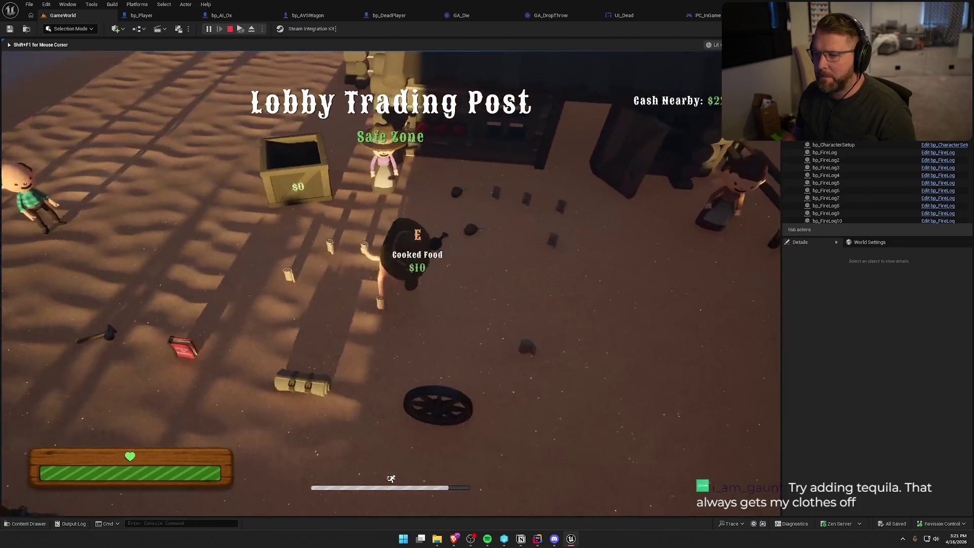
pyautogui.press('w')
pyautogui.press('e')
pyautogui.press('w')
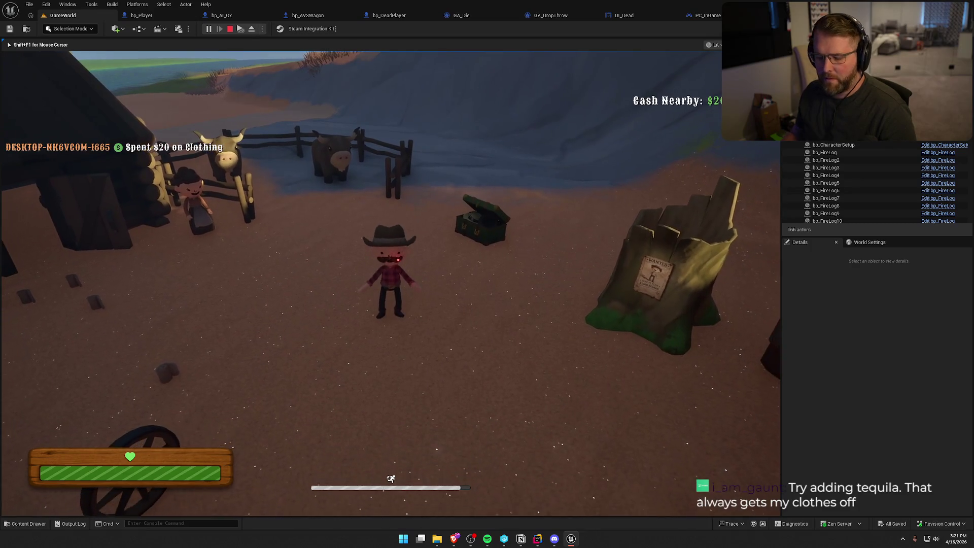
pyautogui.press('`')
pyautogui.write('KillPlayer')
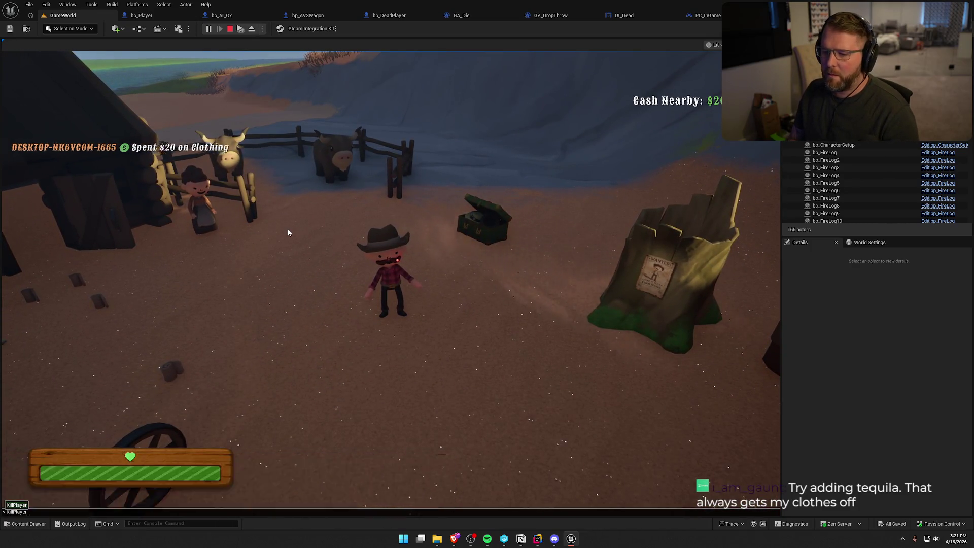
pyautogui.press('Return')
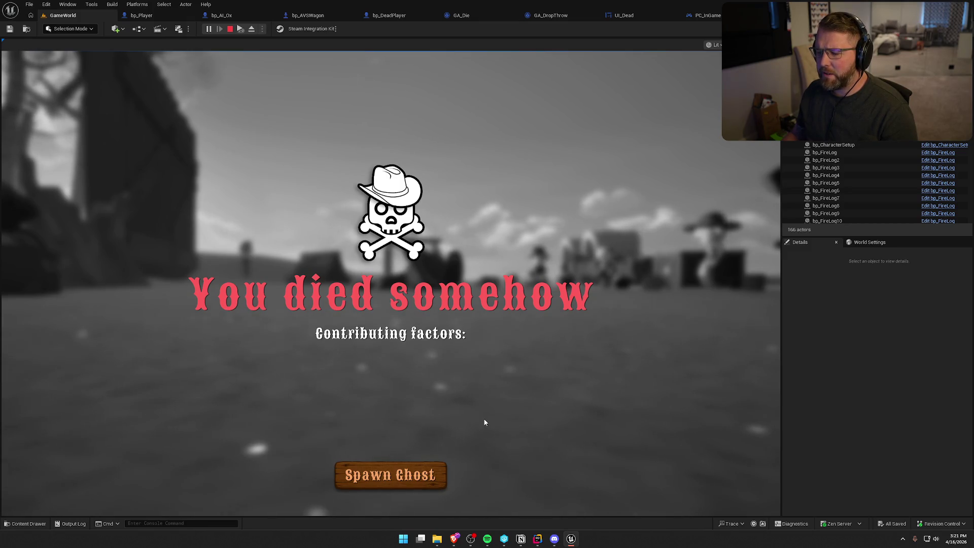
pyautogui.click(431, 475)
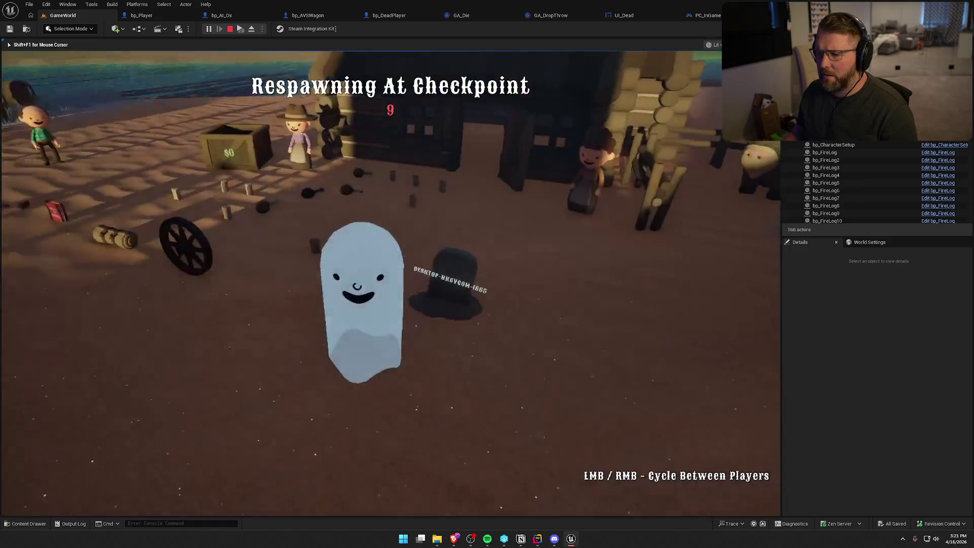
pyautogui.press('w')
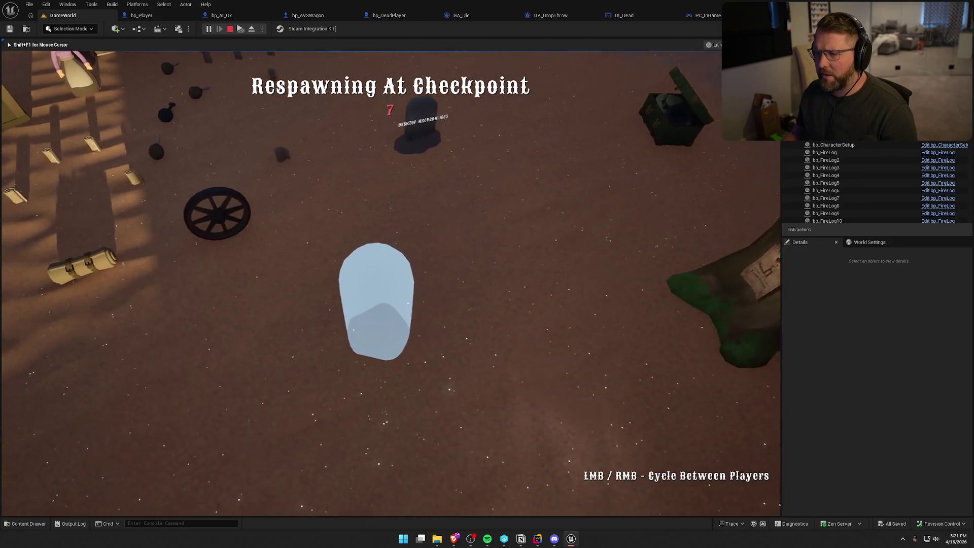
pyautogui.press('Escape')
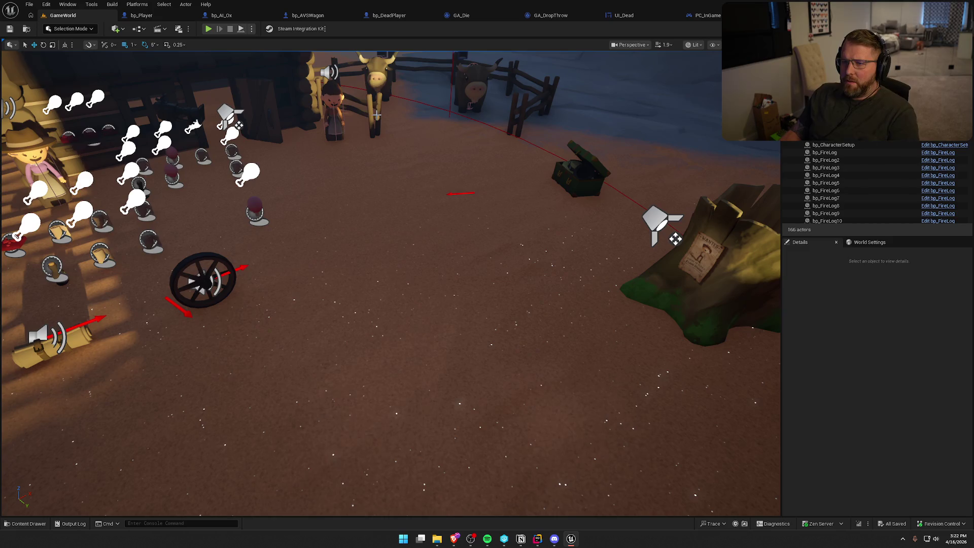
# - Check bp_Player's Event Tick section, then return to GA_Die's Format Text and Apply Desaturation nodes
pyautogui.click(142, 15)
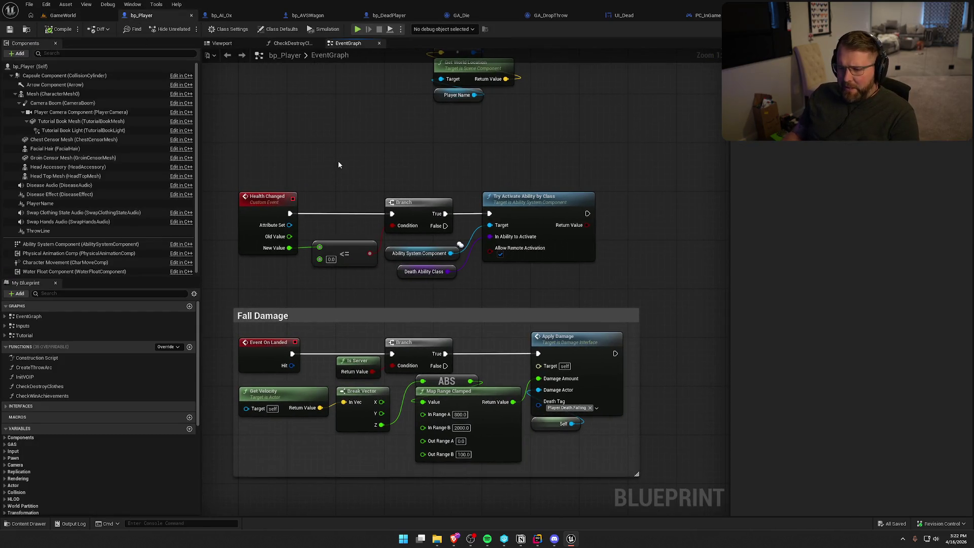
pyautogui.scroll(-1, 344, 180)
pyautogui.moveTo(406, 159); pyautogui.dragTo(414, 249)
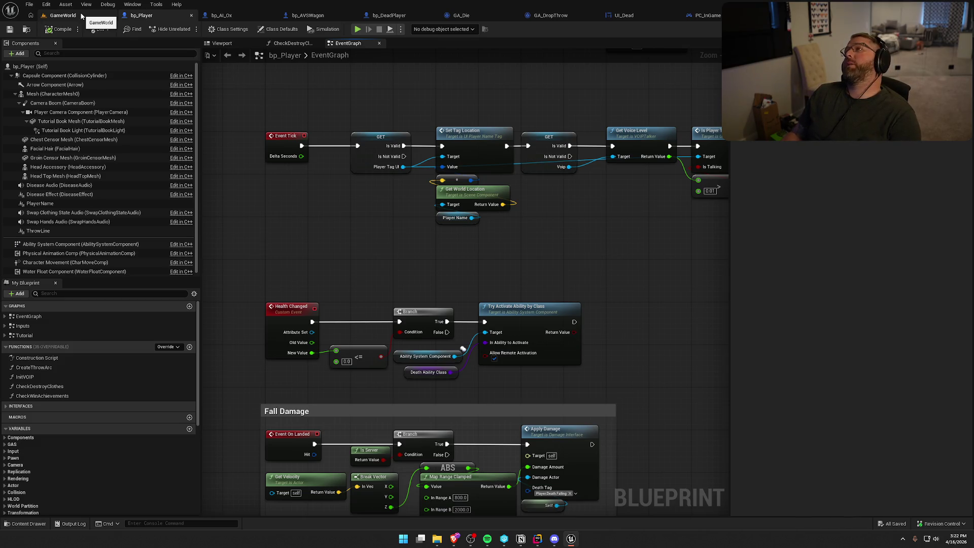
pyautogui.click(476, 16)
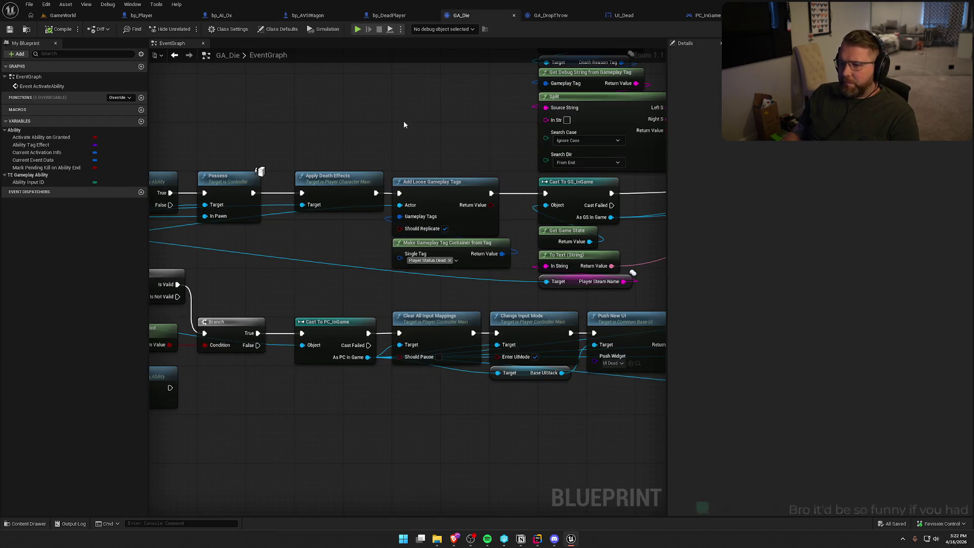
pyautogui.scroll(-1, 403, 125)
pyautogui.scroll(1, 443, 272)
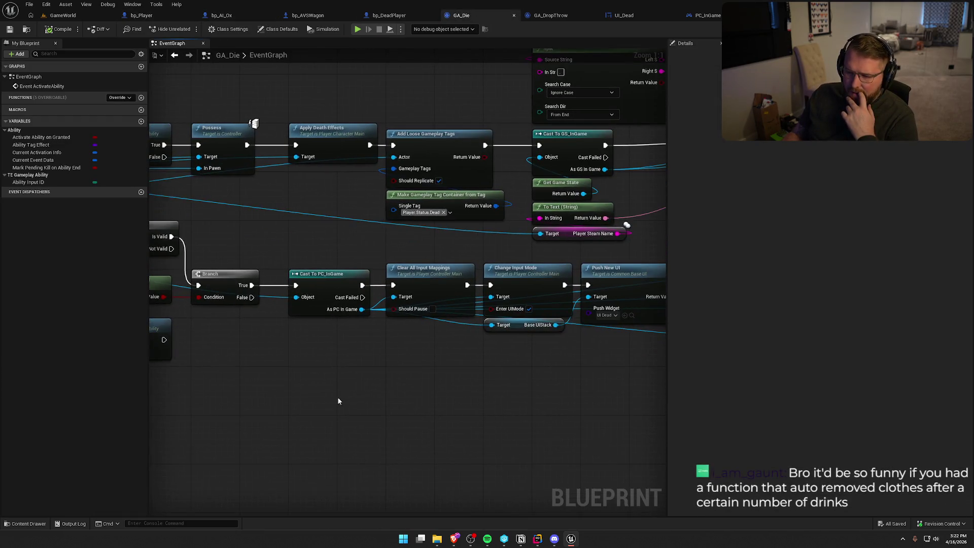
pyautogui.moveTo(437, 389); pyautogui.dragTo(272, 391)
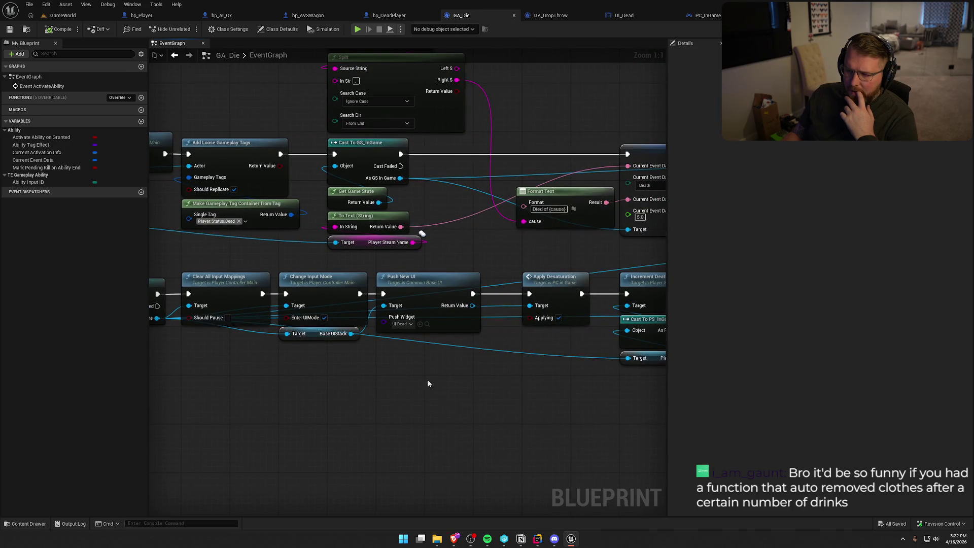
pyautogui.scroll(-1, 514, 397)
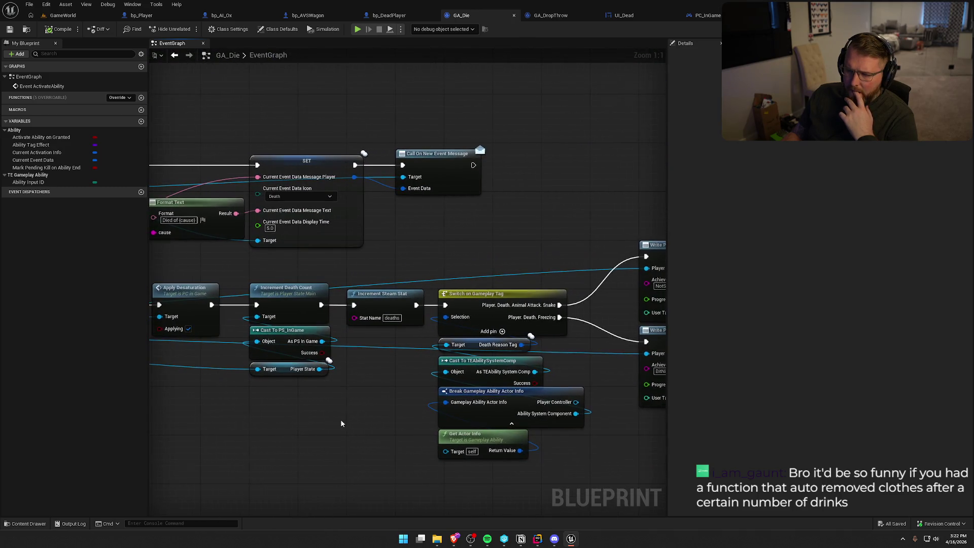
pyautogui.scroll(1, 341, 419)
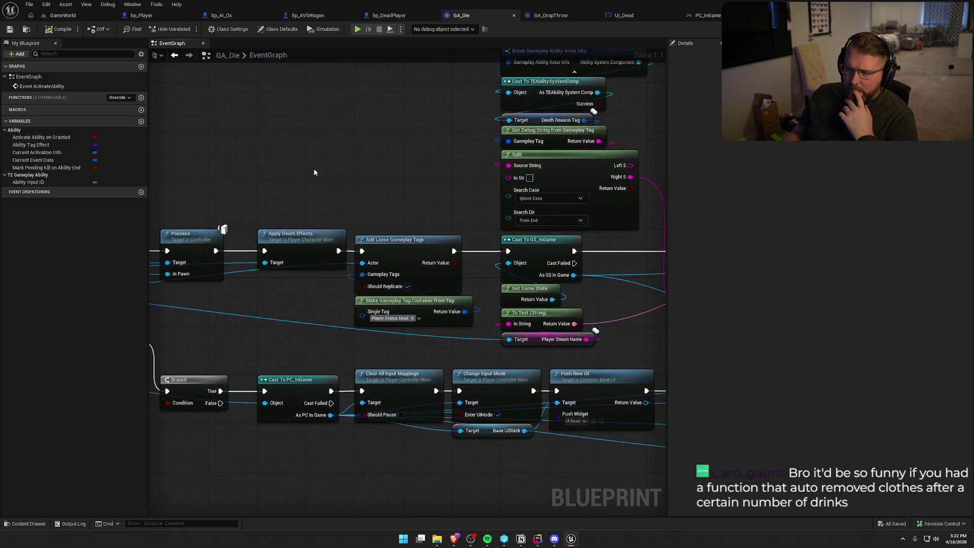
# - Remove the Ability System Component pin from Actor Info and lift Possess out of the main chain
pyautogui.moveTo(505, 163)
pyautogui.mouseDown()
pyautogui.moveTo(555, 284)
pyautogui.moveTo(524, 249)
pyautogui.mouseUp()
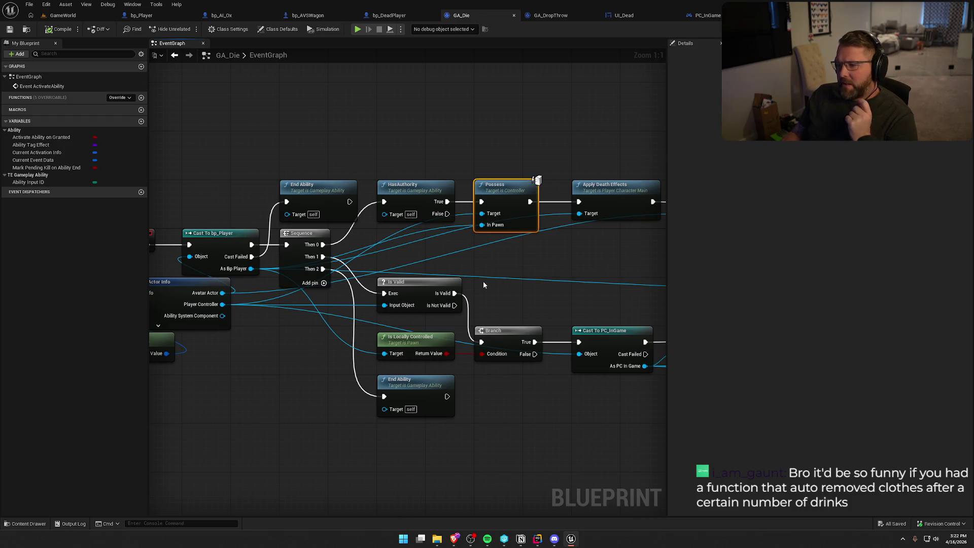
pyautogui.moveTo(505, 277); pyautogui.dragTo(548, 286)
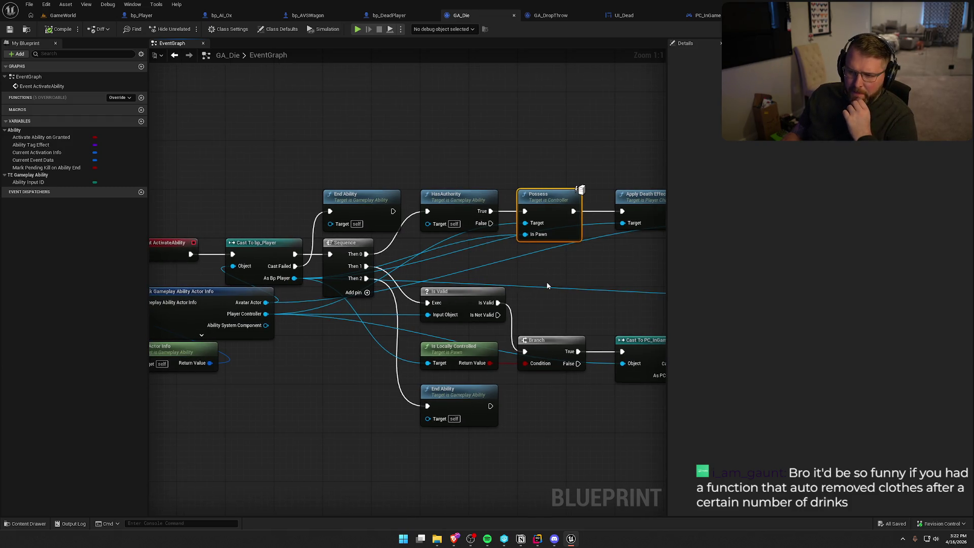
pyautogui.click(200, 294)
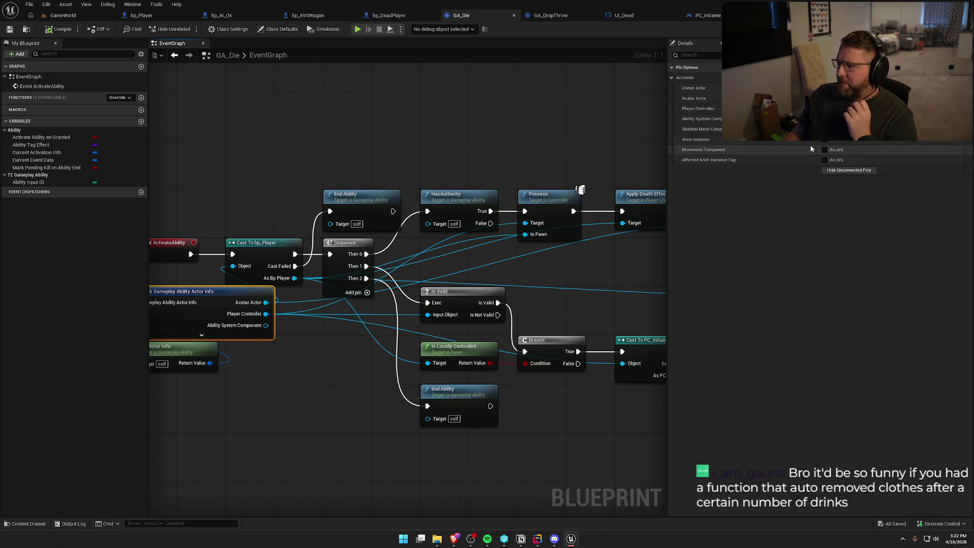
pyautogui.click(825, 119)
pyautogui.moveTo(561, 199); pyautogui.dragTo(552, 106)
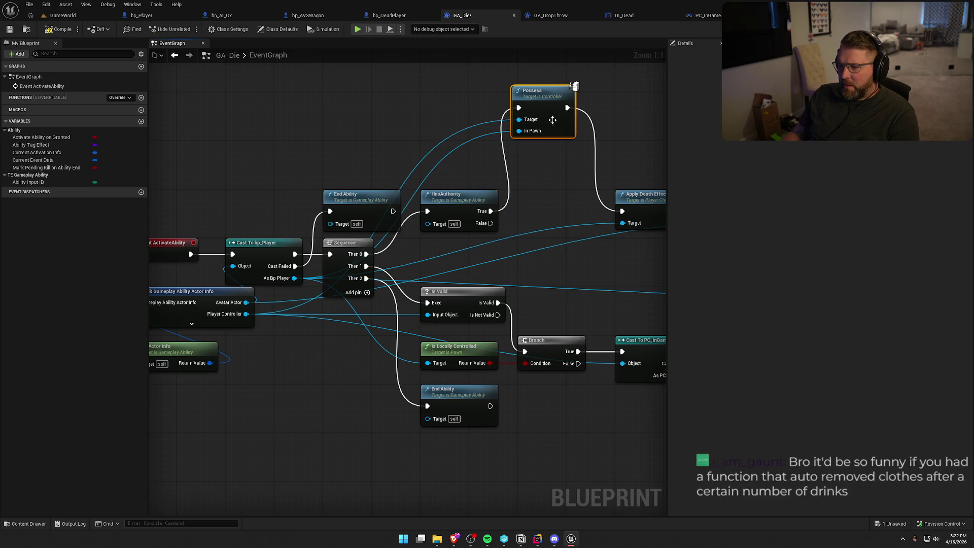
pyautogui.hotkey('ctrl', 'z')
# - Compile and save GA_Die, then resume play-testing in the GameWorld level
pyautogui.click(59, 29)
pyautogui.click(63, 16)
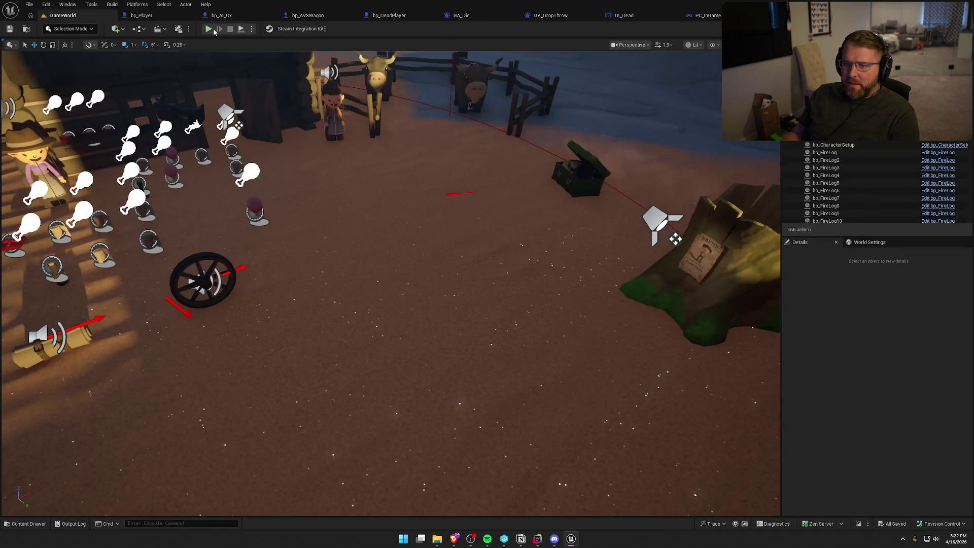
pyautogui.click(209, 29)
pyautogui.click(354, 200)
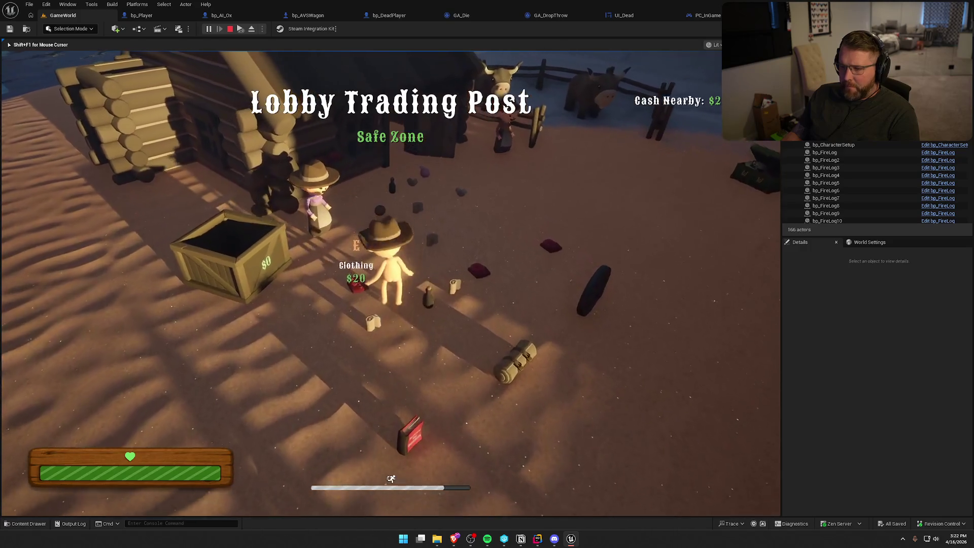
# - Buy the $20 clothing, kill the player via console, respawn as a ghost, then end the test
pyautogui.press('e')
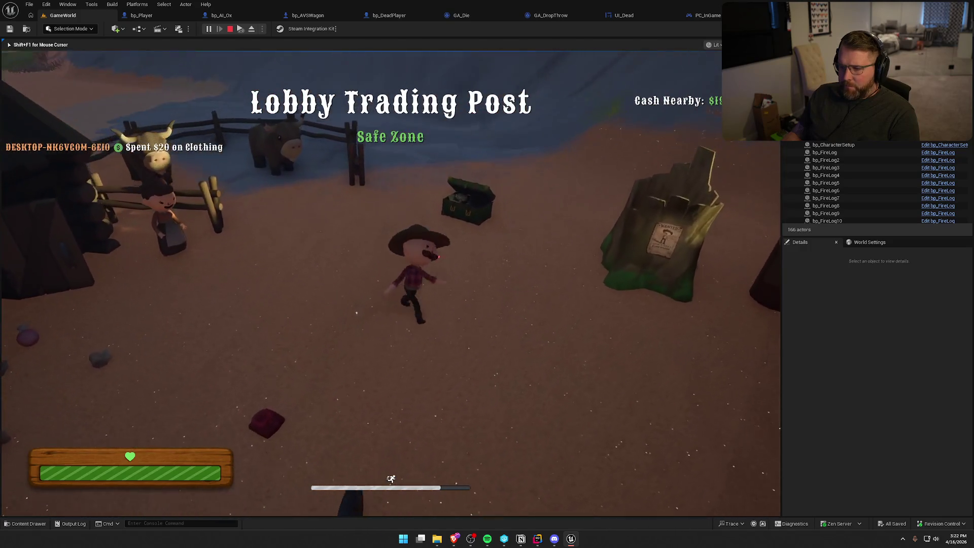
pyautogui.press('`')
pyautogui.press('`')
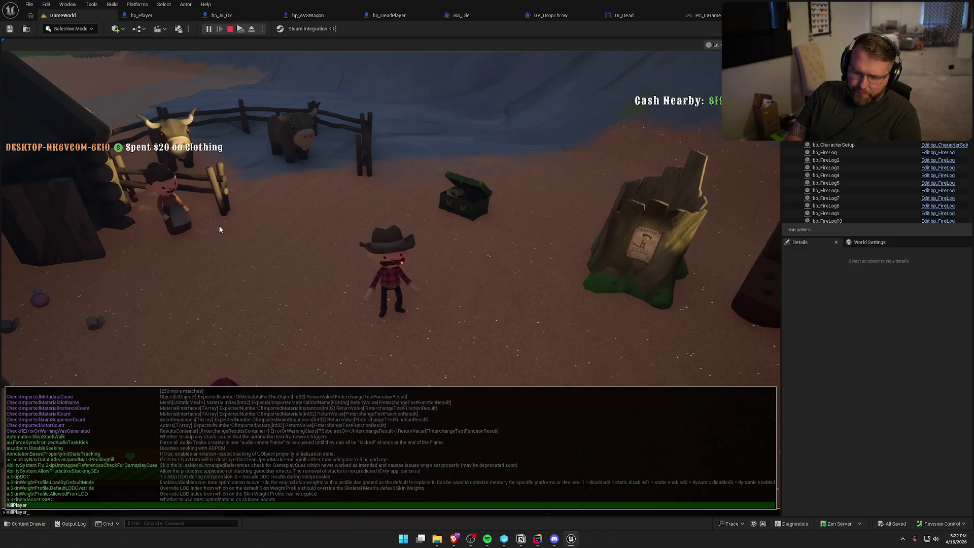
pyautogui.press('`')
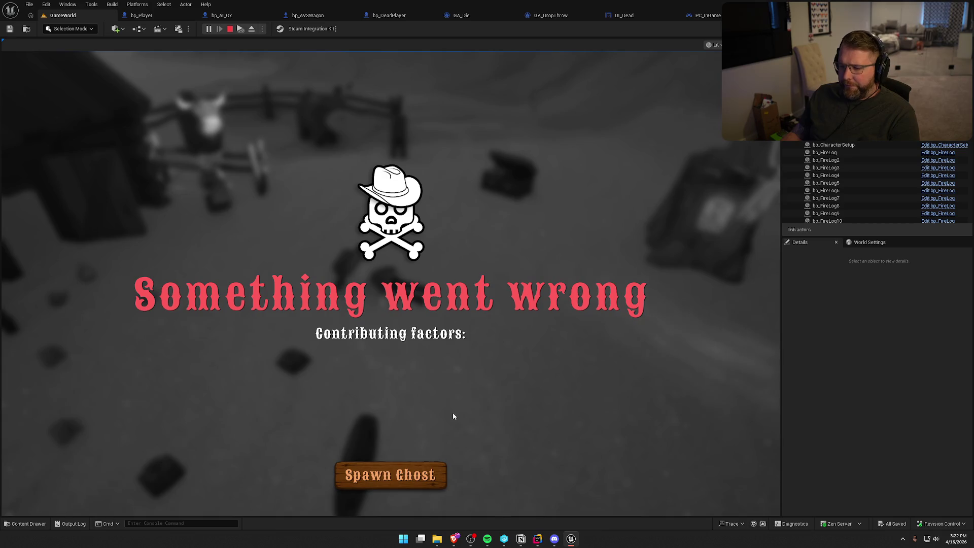
pyautogui.click(383, 483)
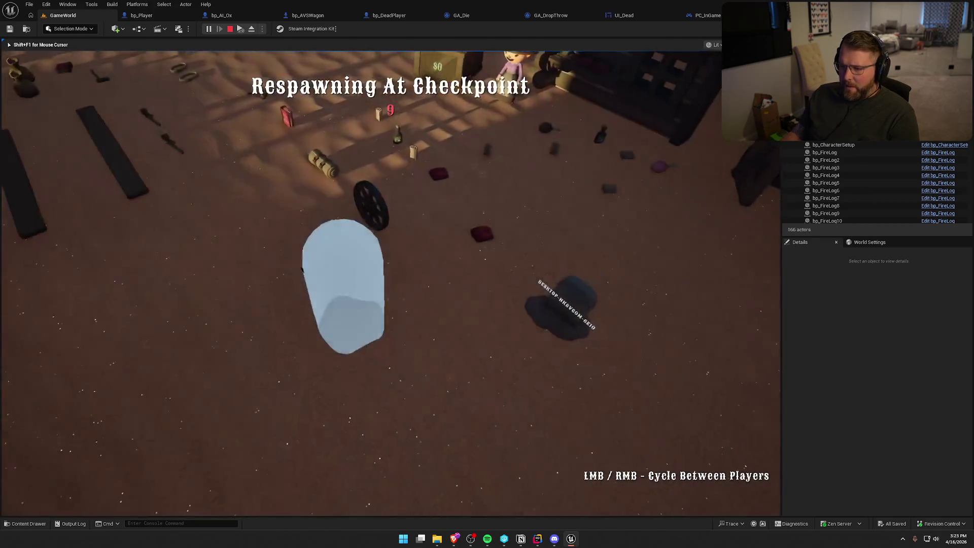
pyautogui.press('Escape')
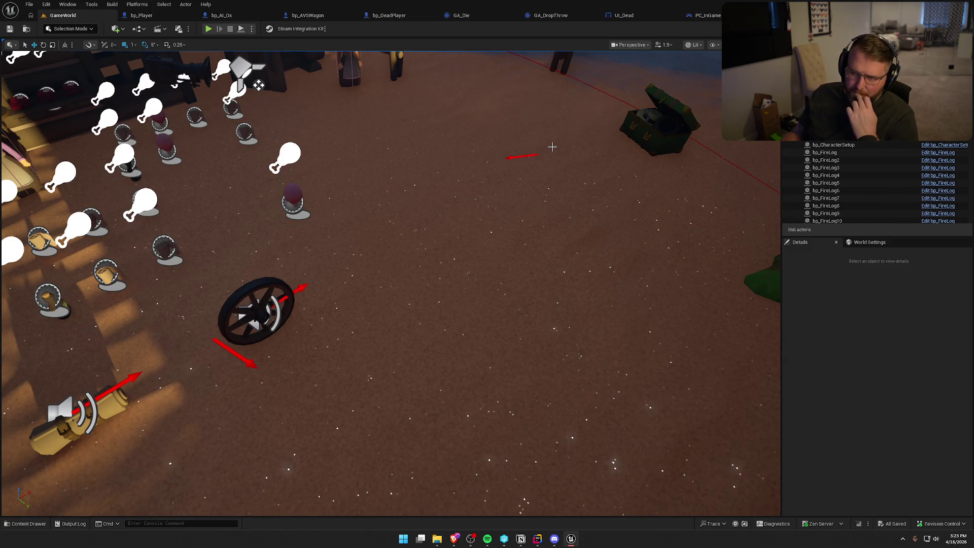
pyautogui.click(152, 15)
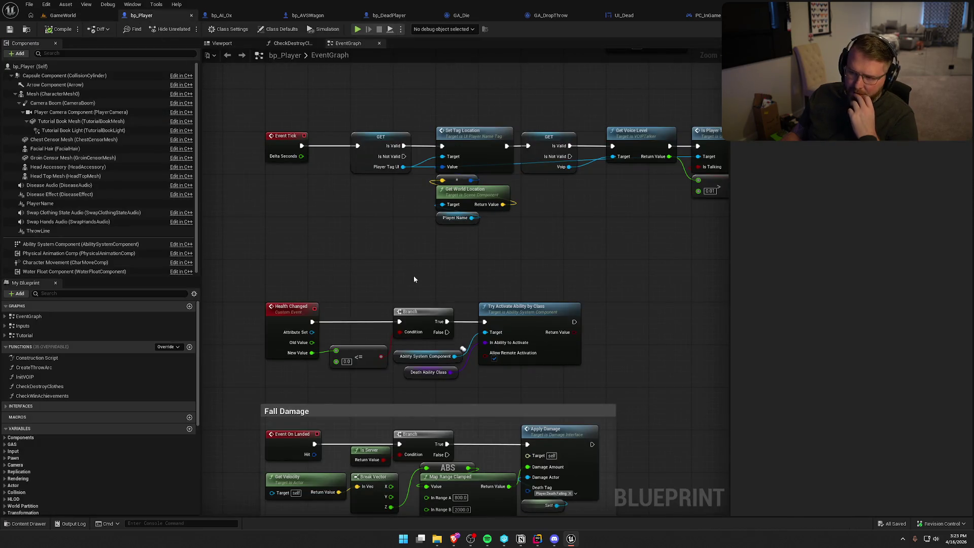
# - In GA_Die, add a Get Controlled Pawn node fed by the player controller
pyautogui.click(459, 15)
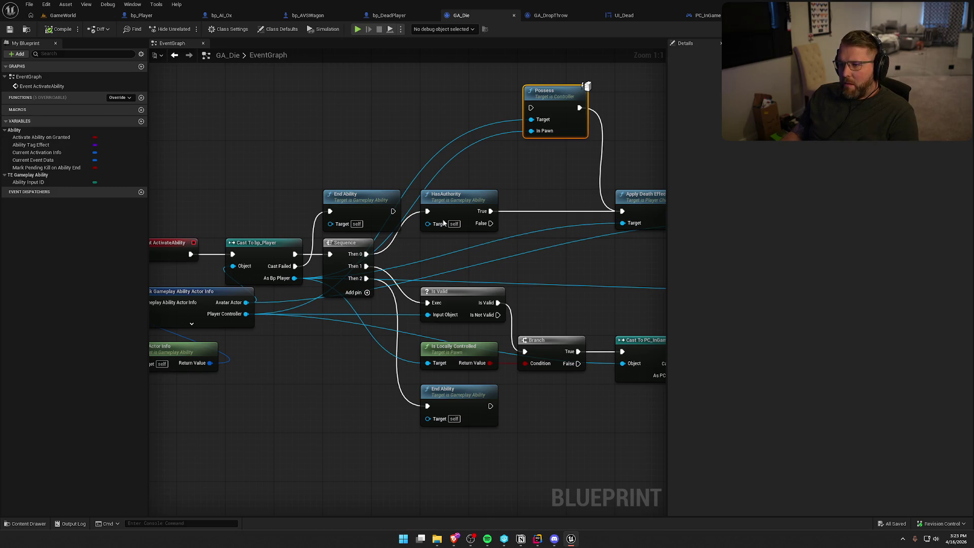
pyautogui.moveTo(280, 354); pyautogui.dragTo(315, 362)
pyautogui.moveTo(287, 322); pyautogui.dragTo(326, 349)
pyautogui.write('poss')
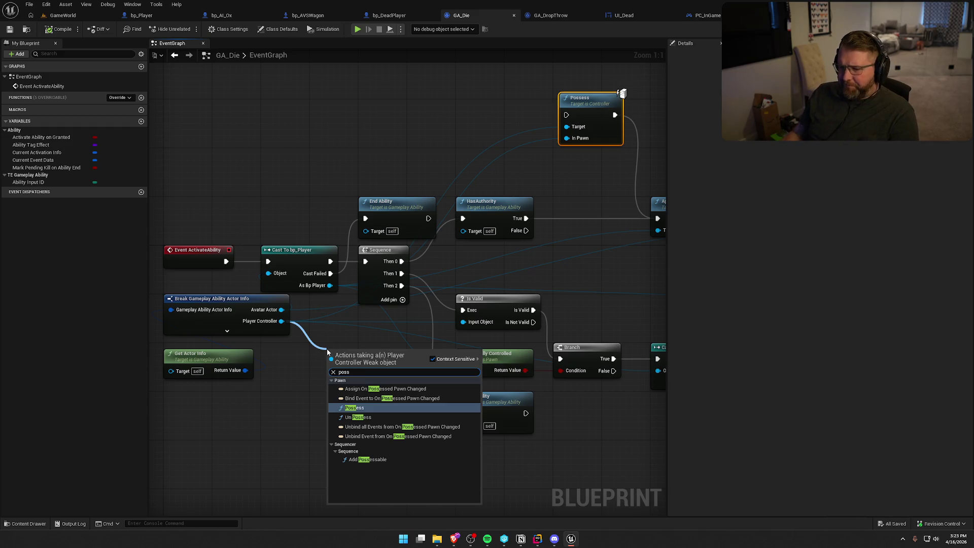
pyautogui.click(295, 354)
pyautogui.moveTo(330, 285); pyautogui.dragTo(342, 329)
pyautogui.write('poss')
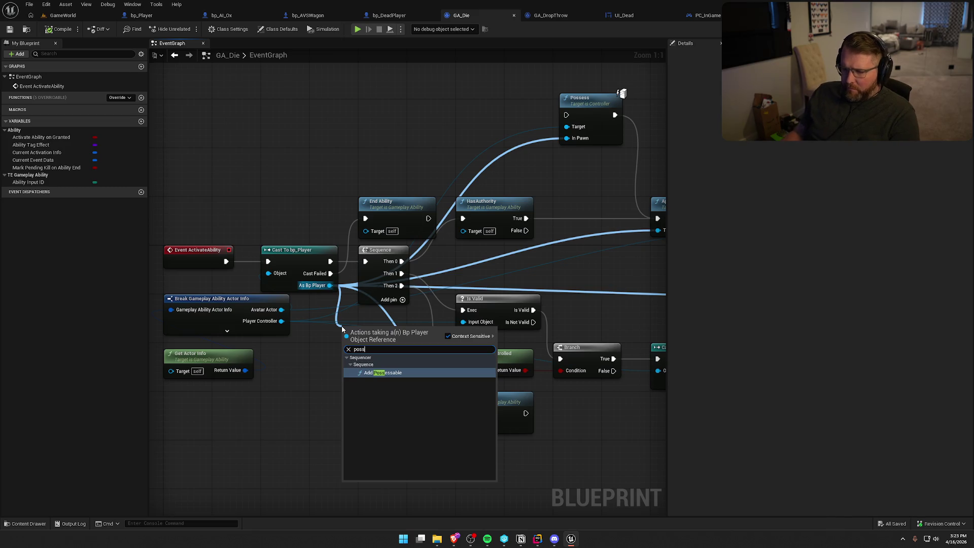
pyautogui.click(336, 330)
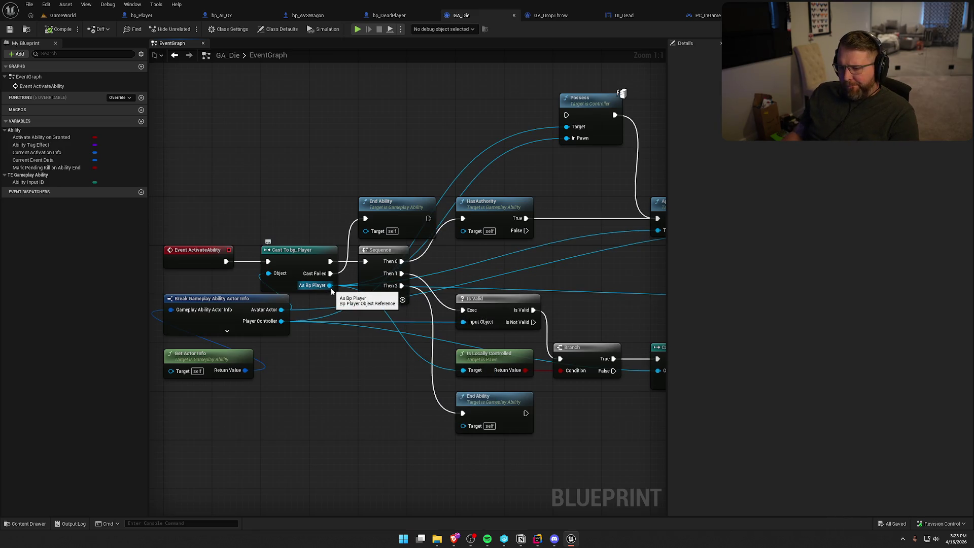
pyautogui.moveTo(281, 320); pyautogui.dragTo(322, 350)
pyautogui.write('get pawn')
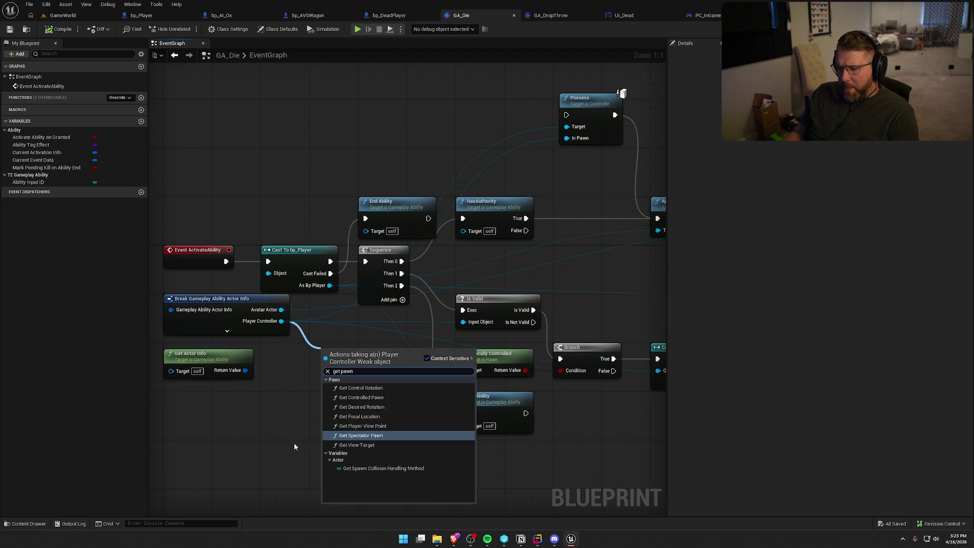
pyautogui.click(386, 399)
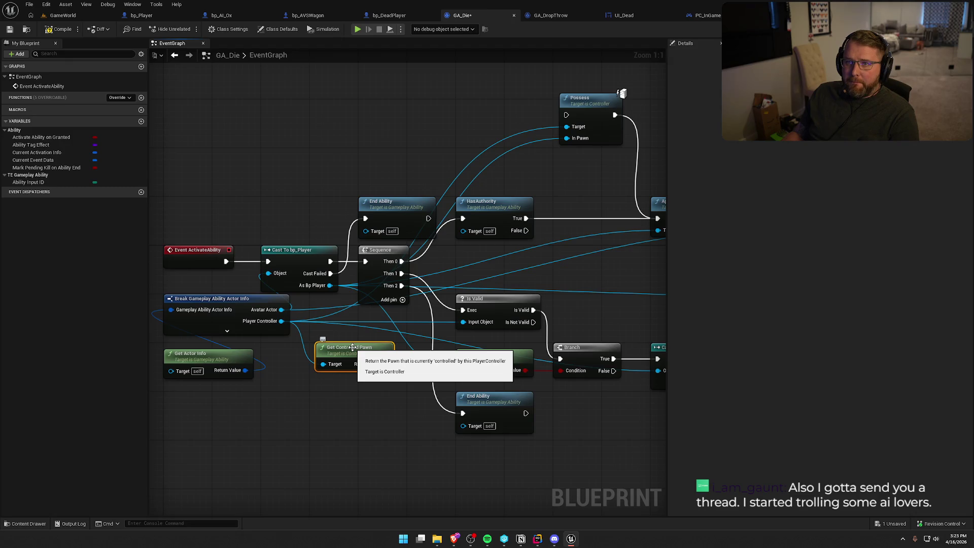
# - Place Get Controlled Pawn beside Is Valid and compare it != As Bp Player
pyautogui.moveTo(609, 241)
pyautogui.mouseDown()
pyautogui.moveTo(516, 263)
pyautogui.moveTo(464, 258)
pyautogui.mouseUp()
pyautogui.click(453, 211)
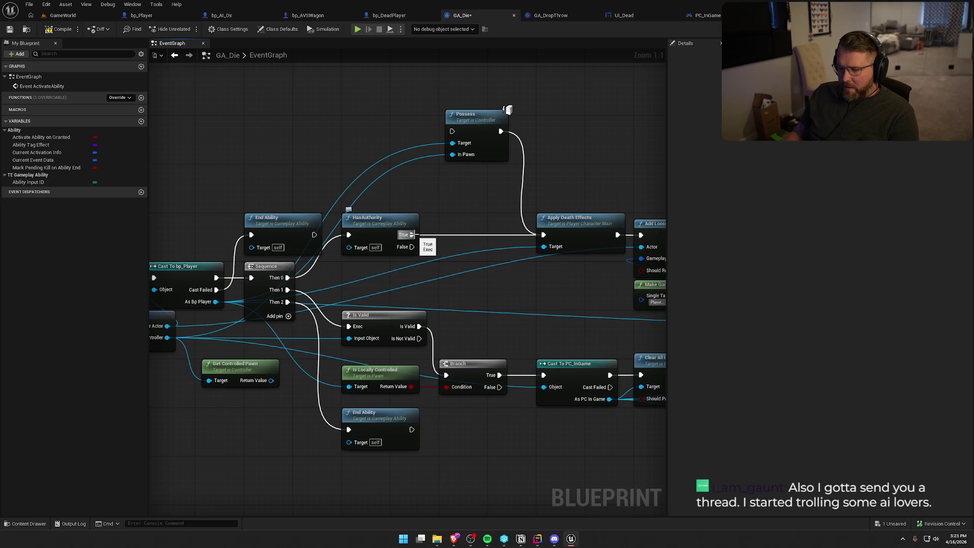
pyautogui.moveTo(436, 293); pyautogui.dragTo(505, 269)
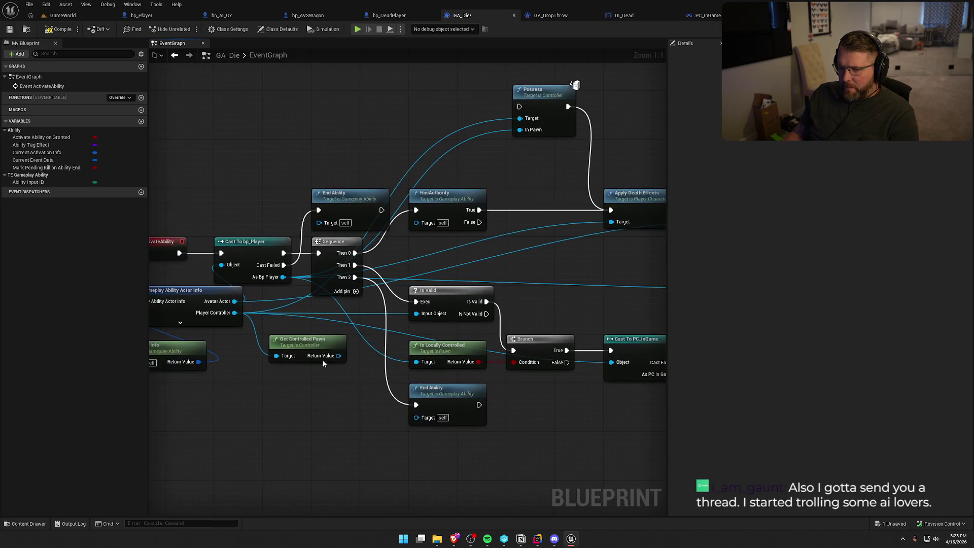
pyautogui.moveTo(327, 350)
pyautogui.mouseDown()
pyautogui.moveTo(419, 281)
pyautogui.moveTo(447, 243)
pyautogui.moveTo(525, 259)
pyautogui.mouseUp()
pyautogui.write('!=')
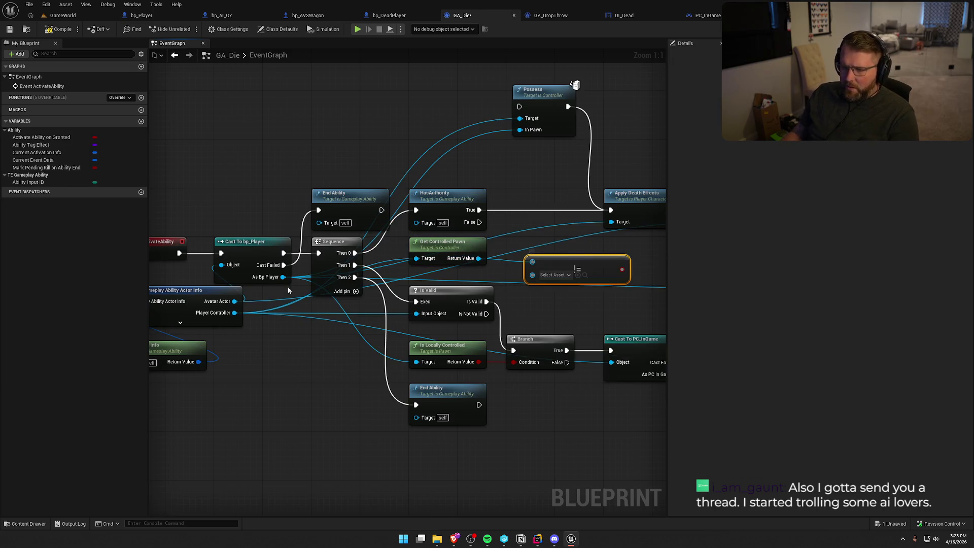
pyautogui.moveTo(282, 277); pyautogui.dragTo(533, 269)
# - Insert a Branch after HasAuthority on the != result, with False running Apply Death Effects
pyautogui.click(528, 201)
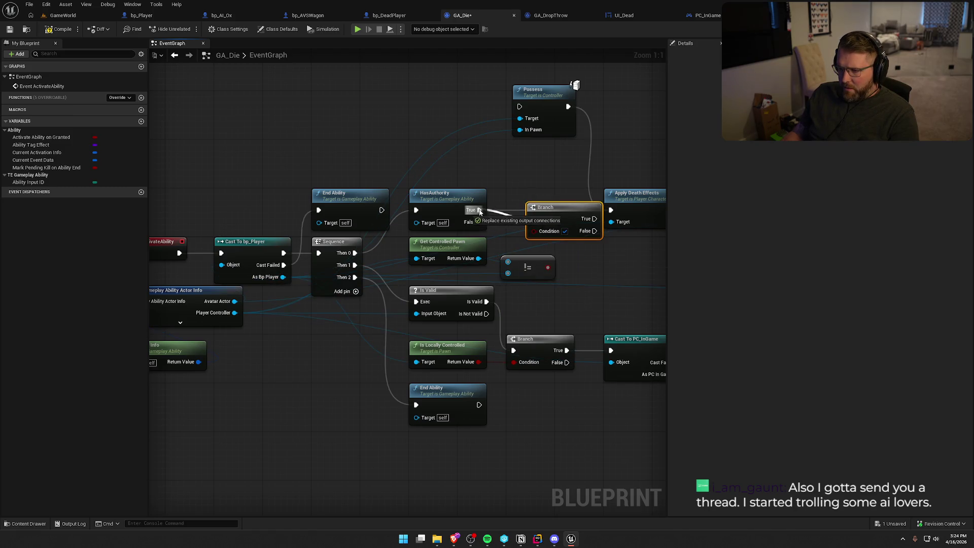
pyautogui.moveTo(561, 204); pyautogui.dragTo(538, 205)
pyautogui.moveTo(548, 267); pyautogui.dragTo(512, 222)
pyautogui.moveTo(567, 210); pyautogui.dragTo(520, 107)
pyautogui.moveTo(563, 222); pyautogui.dragTo(611, 210)
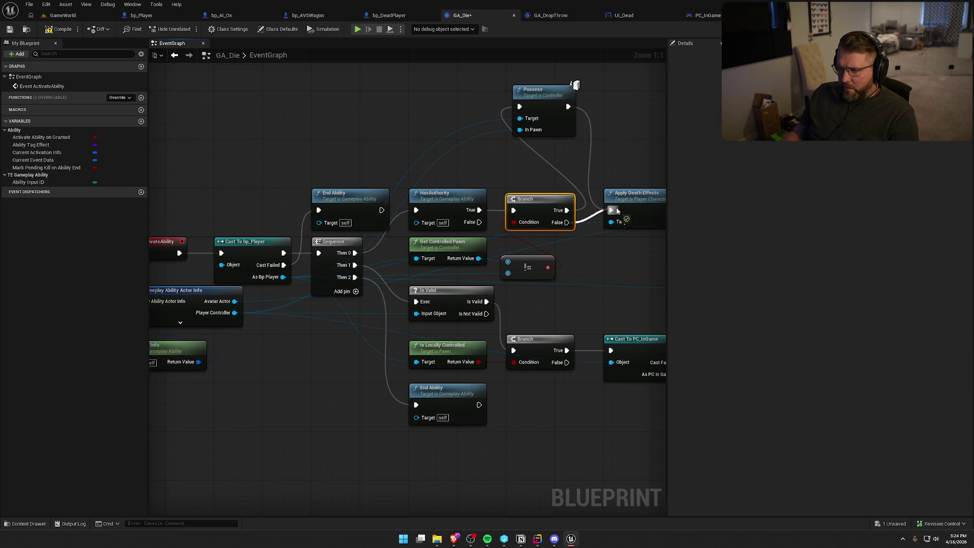
pyautogui.moveTo(440, 126)
pyautogui.mouseDown()
pyautogui.moveTo(487, 144)
pyautogui.moveTo(492, 178)
pyautogui.mouseUp()
pyautogui.click(470, 123)
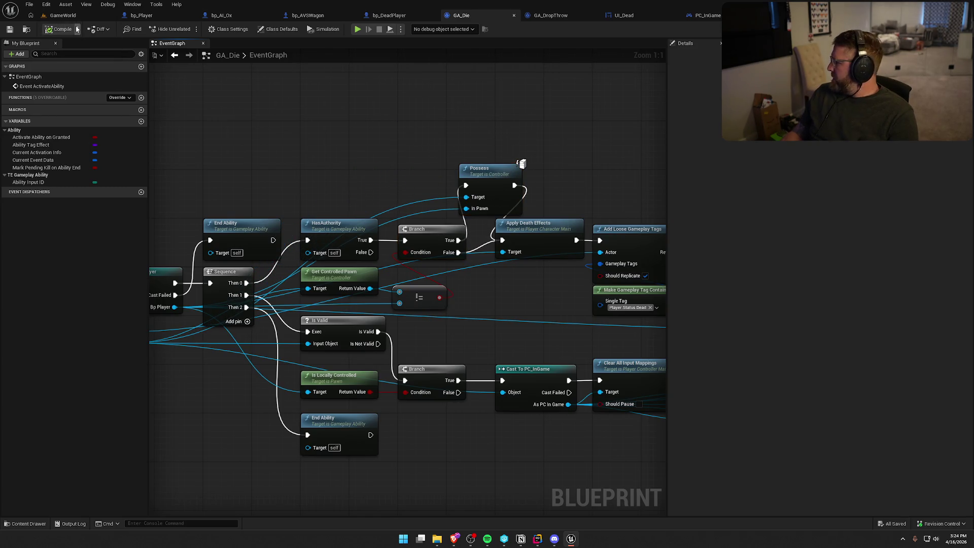
pyautogui.click(61, 15)
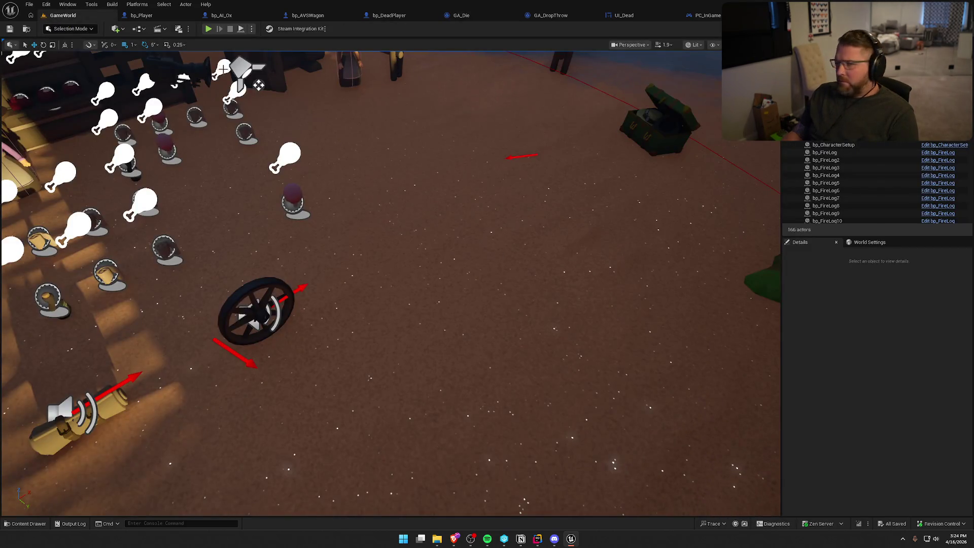
pyautogui.hotkey('alt', 'p')
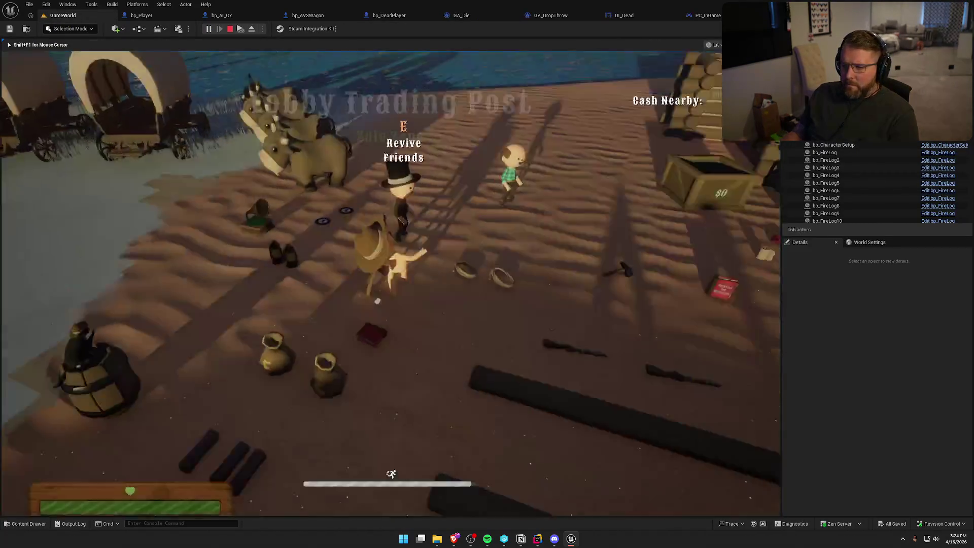
pyautogui.press('e')
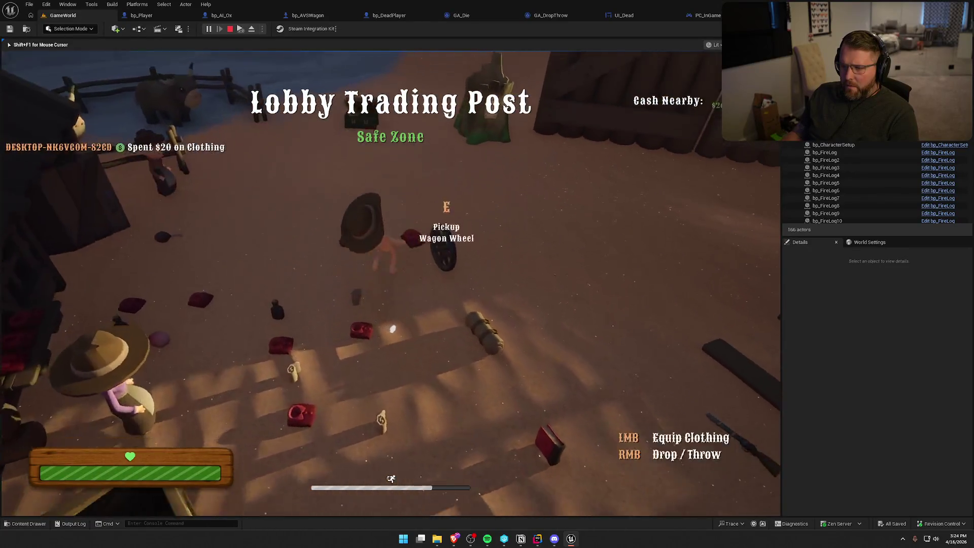
pyautogui.hotkey('shift', 'w')
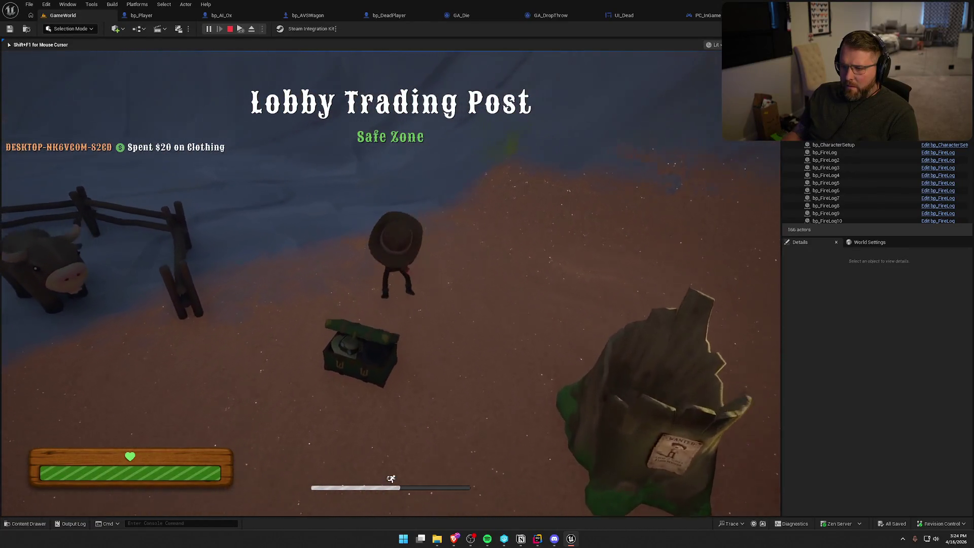
pyautogui.press('`')
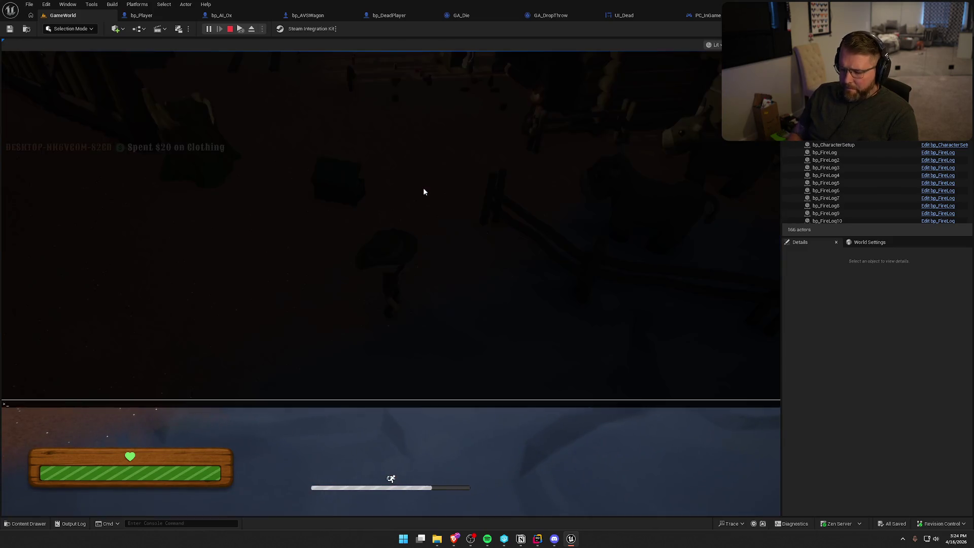
pyautogui.write('suicide')
pyautogui.press('Return')
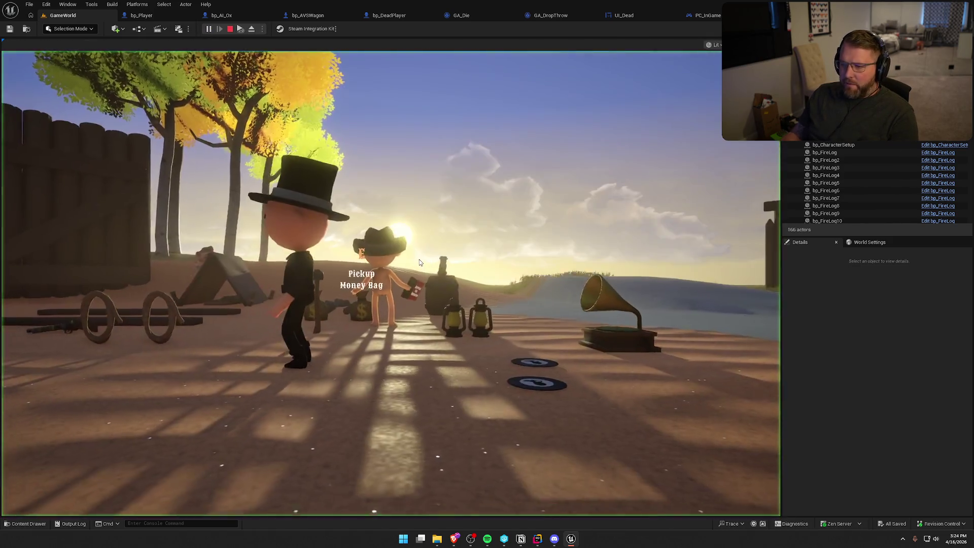
pyautogui.click(419, 262)
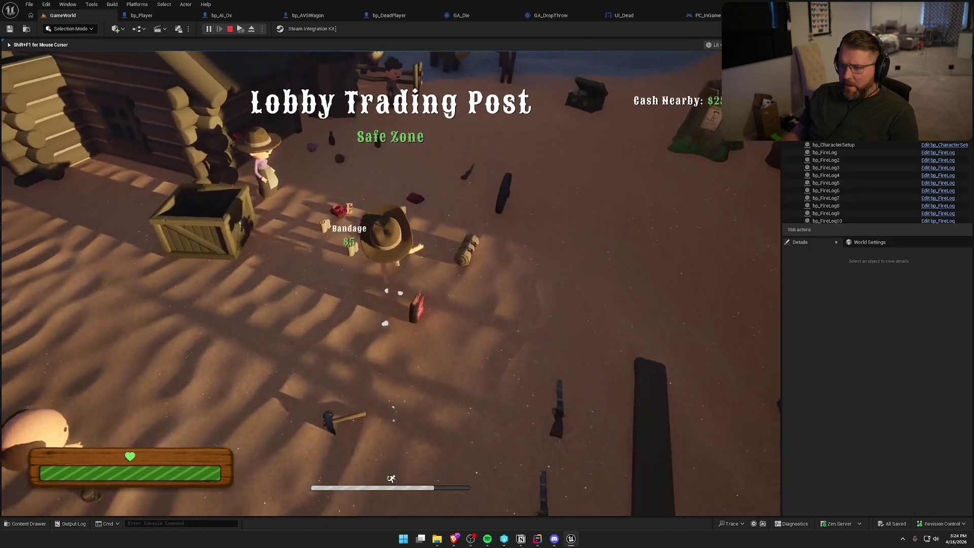
pyautogui.press('e')
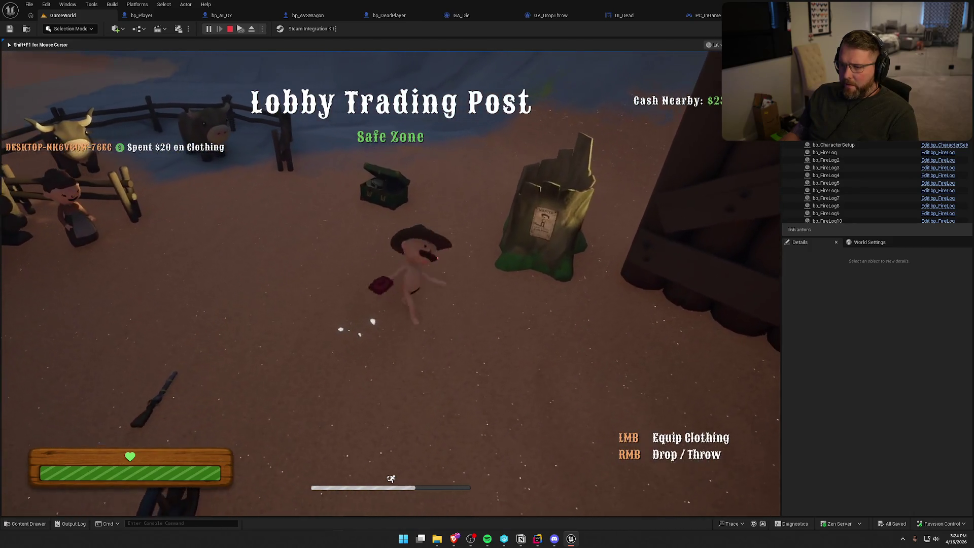
pyautogui.click(675, 299)
pyautogui.press('`')
pyautogui.press('Up')
pyautogui.press('Return')
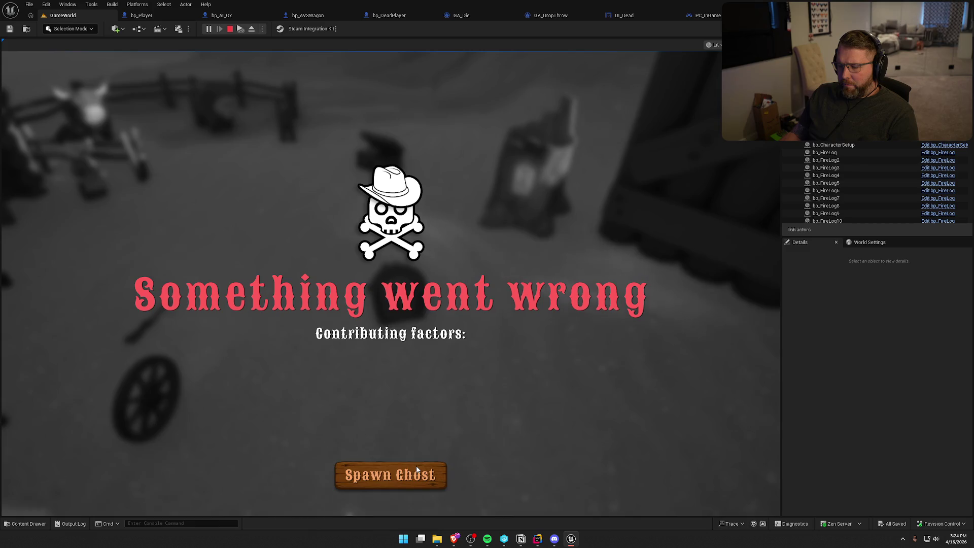
pyautogui.click(417, 467)
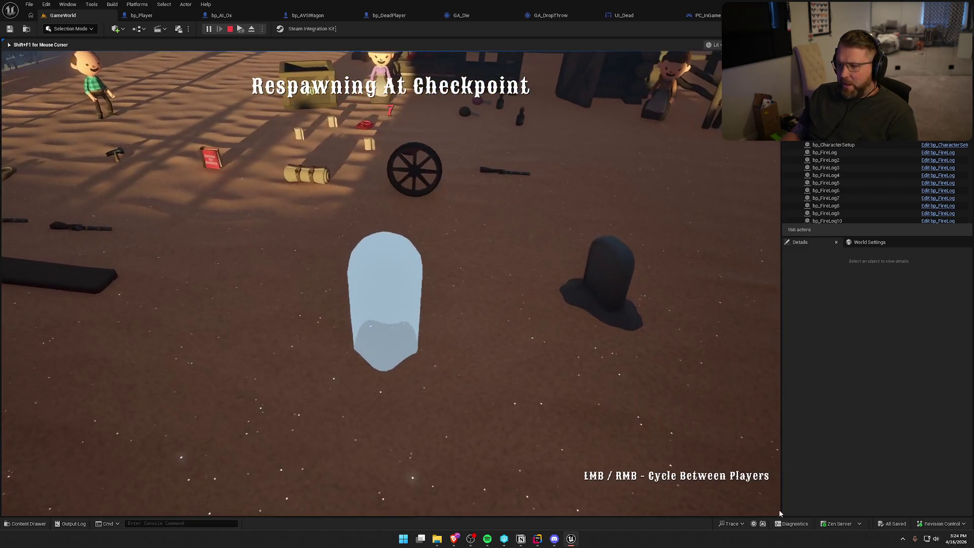
pyautogui.press('Escape')
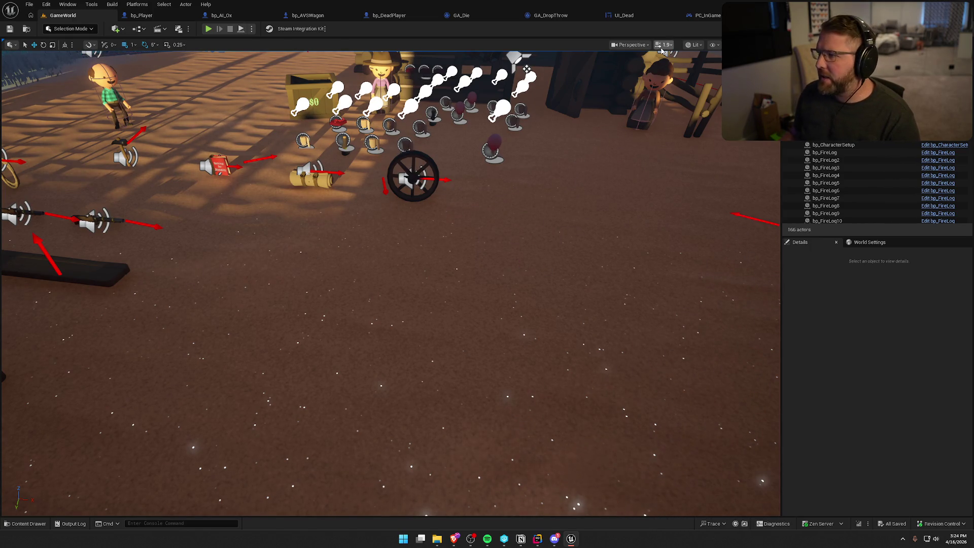
# - Browse bp_Player's Fall Damage section and the CheckDestroyClothes function graph
pyautogui.click(141, 15)
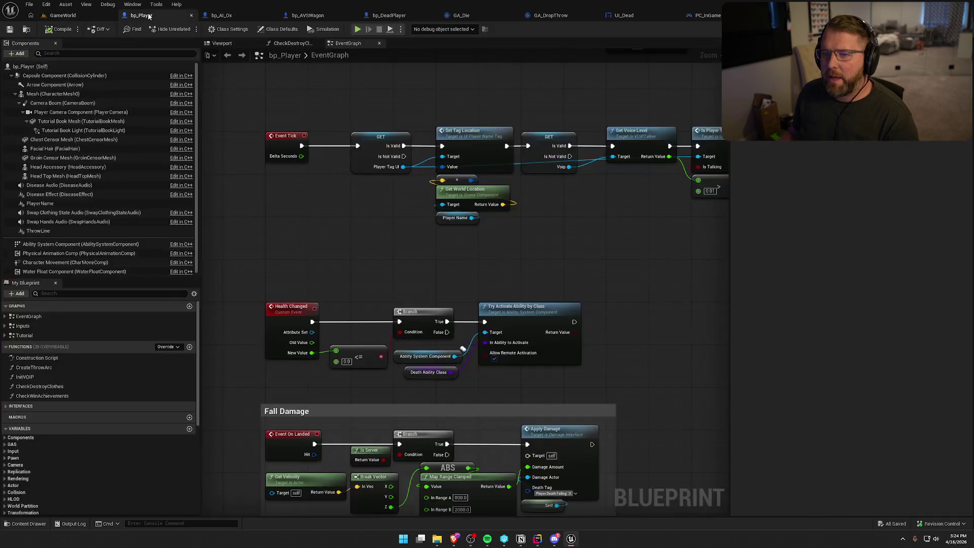
pyautogui.moveTo(414, 289); pyautogui.dragTo(343, 84)
pyautogui.moveTo(461, 290)
pyautogui.mouseDown()
pyautogui.moveTo(516, 385)
pyautogui.moveTo(573, 370)
pyautogui.mouseUp()
pyautogui.click(283, 42)
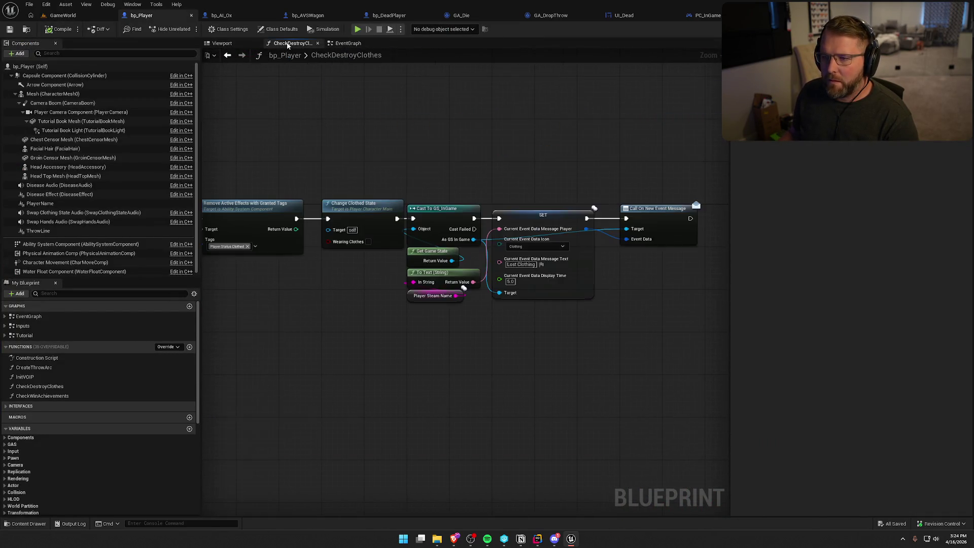
pyautogui.moveTo(635, 167); pyautogui.dragTo(660, 150)
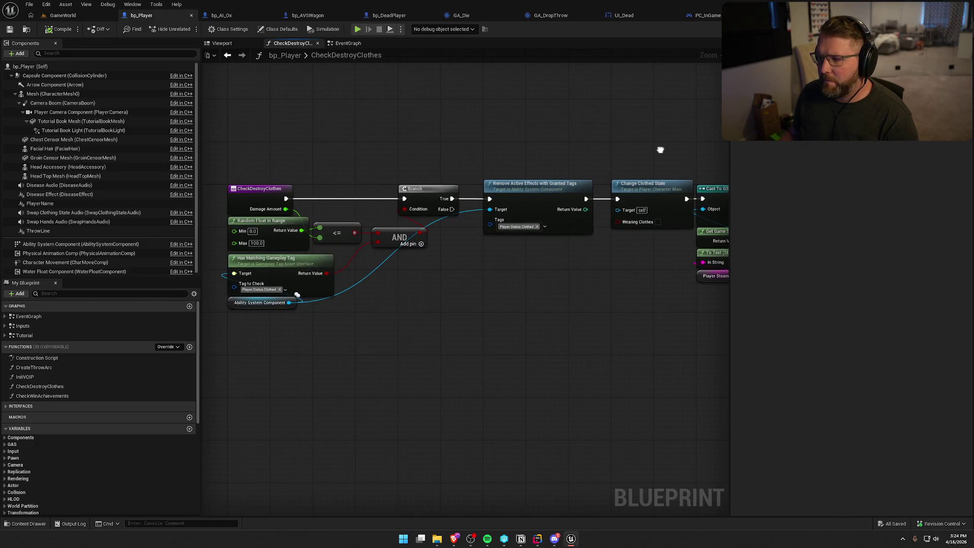
pyautogui.click(346, 45)
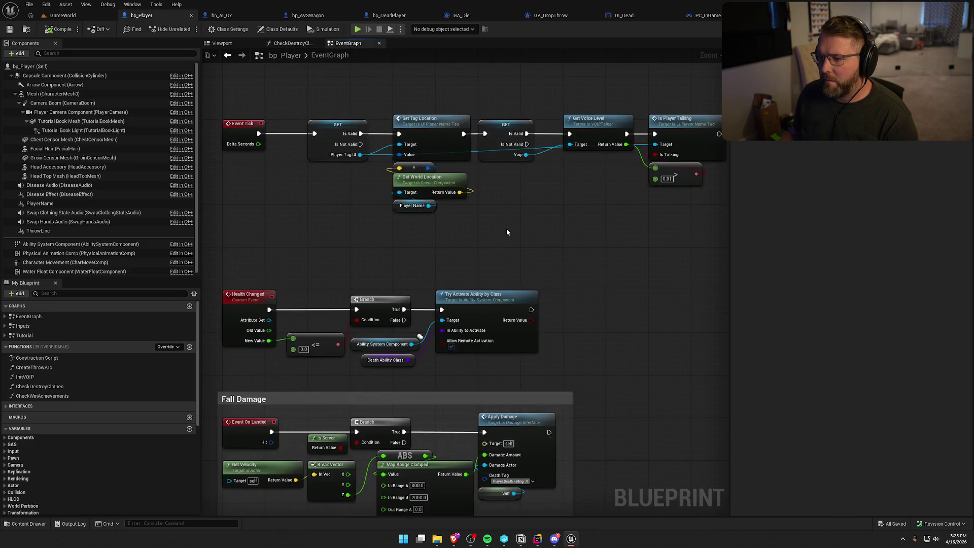
# - Review bp_Player's events and jump to the SpawnGraveMarker line trace logic
pyautogui.scroll(-6, 558, 356)
pyautogui.scroll(4, 381, 193)
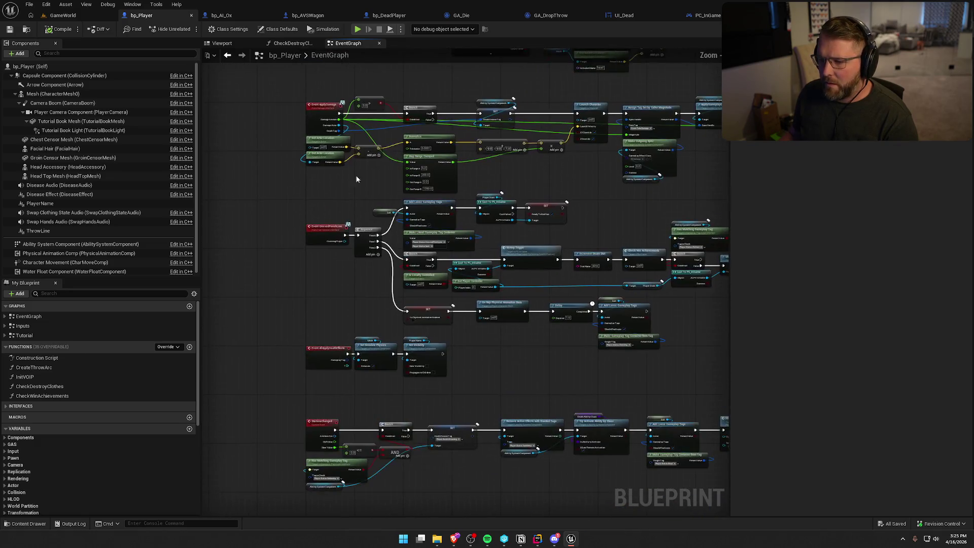
pyautogui.scroll(1, 339, 190)
pyautogui.moveTo(335, 155); pyautogui.dragTo(328, 146)
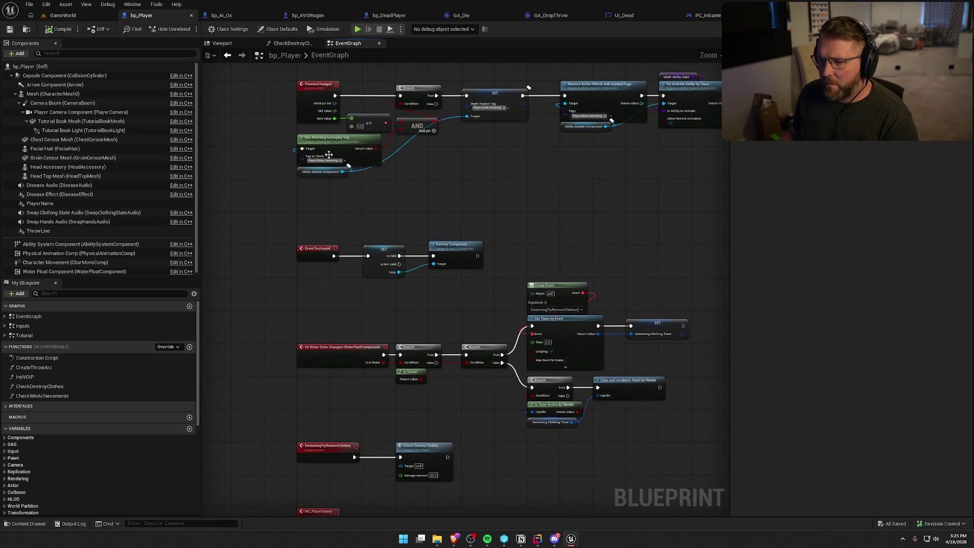
pyautogui.moveTo(343, 208); pyautogui.dragTo(353, 127)
pyautogui.moveTo(342, 251); pyautogui.dragTo(383, 231)
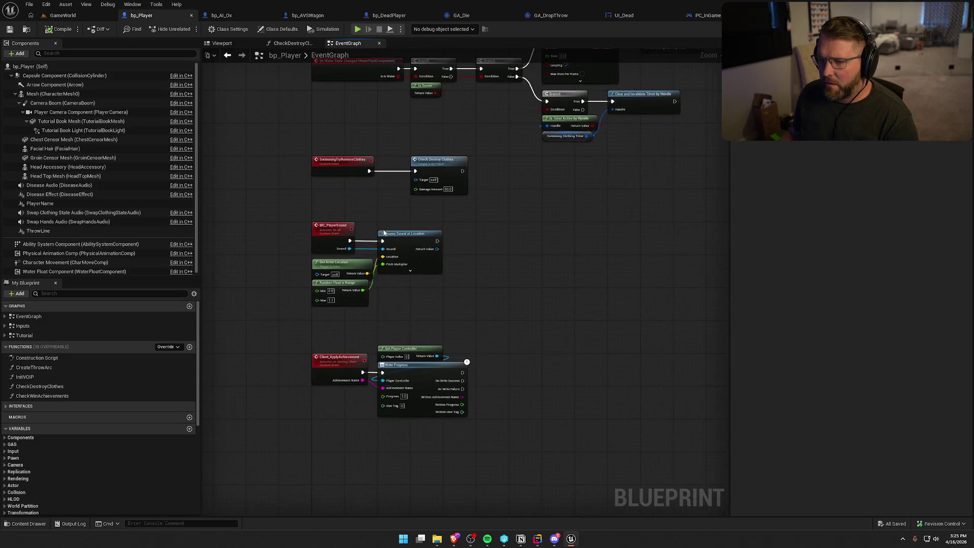
pyautogui.click(5, 316)
pyautogui.doubleClick(77, 363)
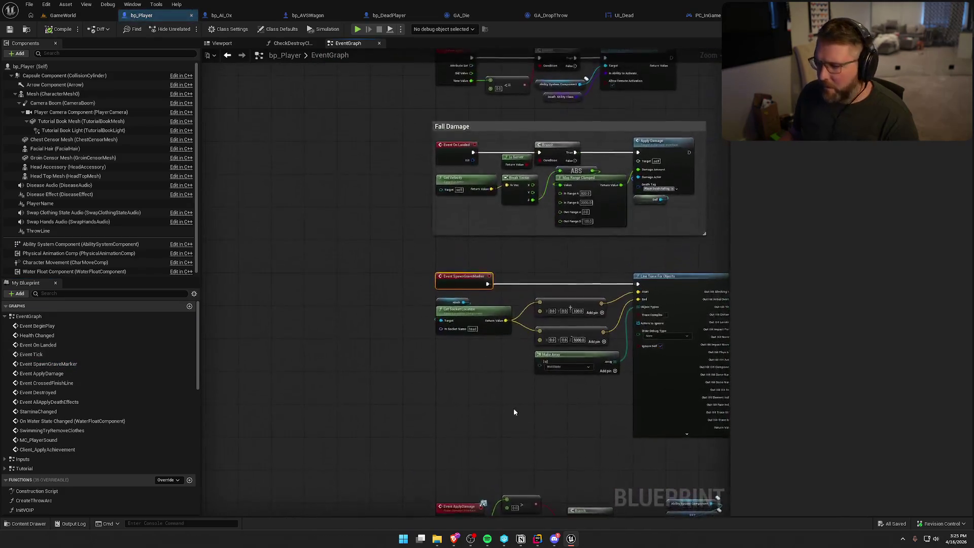
pyautogui.moveTo(547, 350)
pyautogui.mouseDown()
pyautogui.moveTo(717, 306)
pyautogui.moveTo(503, 240)
pyautogui.moveTo(471, 301)
pyautogui.moveTo(662, 376)
pyautogui.mouseUp()
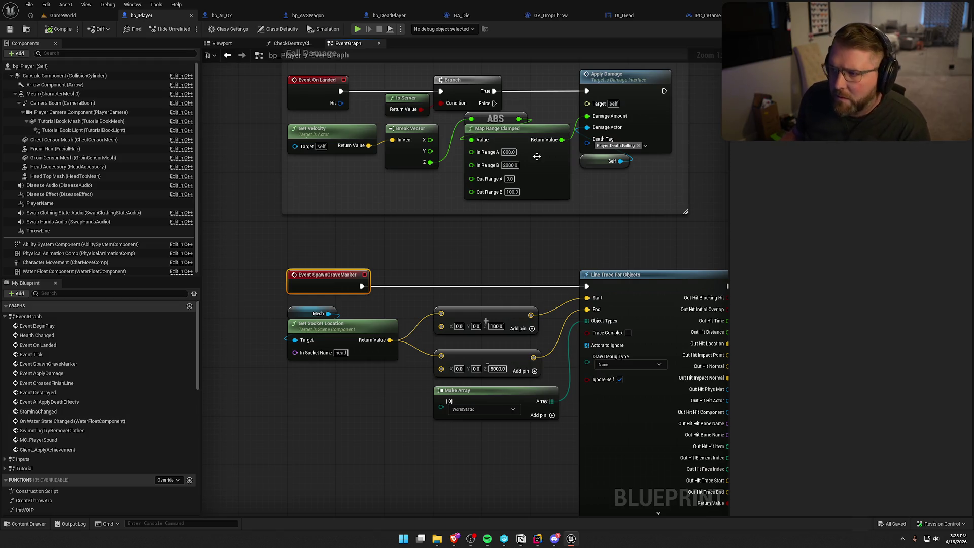
# - In GA_Die, open the ApplyDeathEffects C++ source in Rider, then return to Unreal
pyautogui.click(465, 16)
pyautogui.moveTo(534, 306)
pyautogui.mouseDown()
pyautogui.moveTo(409, 248)
pyautogui.moveTo(241, 224)
pyautogui.mouseUp()
pyautogui.click(248, 148)
pyautogui.moveTo(285, 118)
pyautogui.mouseDown()
pyautogui.moveTo(474, 159)
pyautogui.moveTo(617, 159)
pyautogui.moveTo(455, 164)
pyautogui.mouseUp()
pyautogui.doubleClick(395, 208)
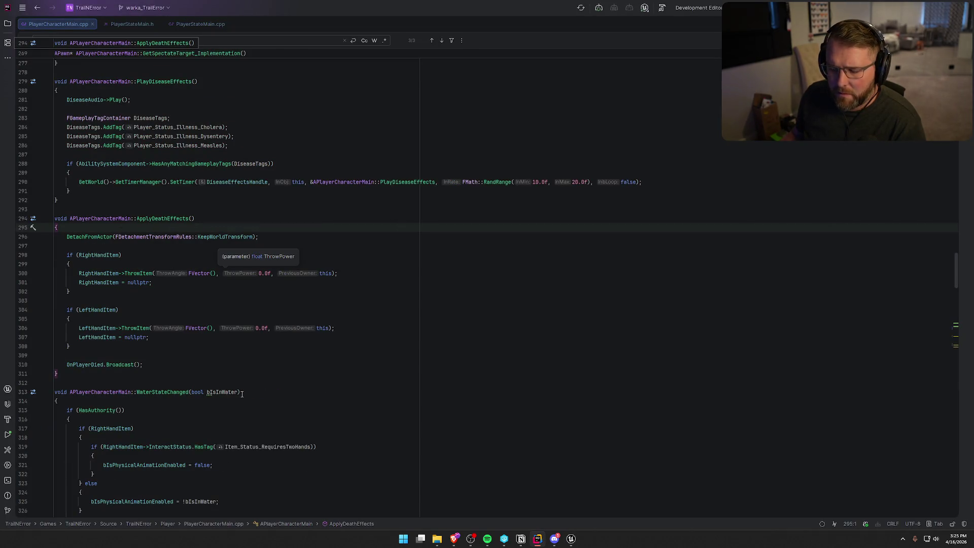
pyautogui.hotkey('alt', 'Tab')
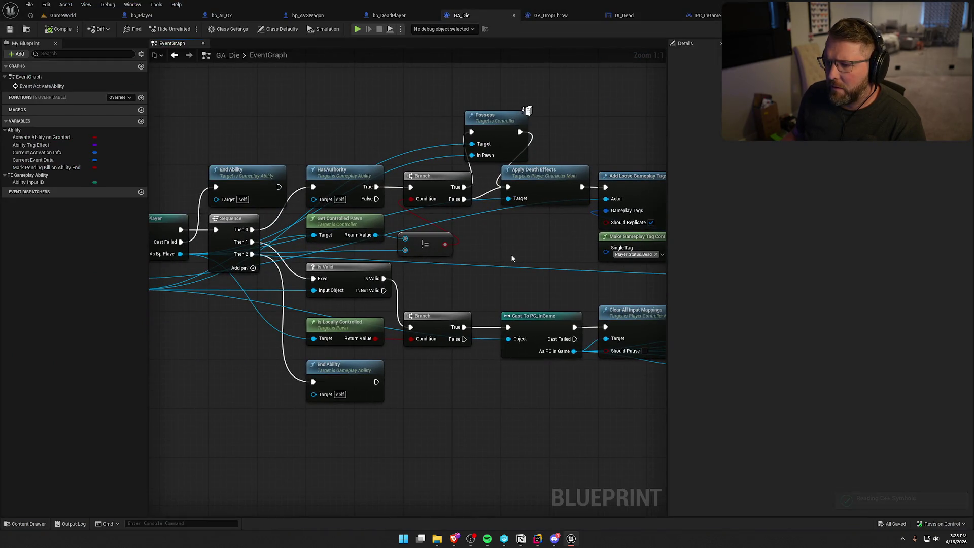
# - Pan GA_Die to review the gameplay tag, input and Steam achievement nodes
pyautogui.moveTo(512, 258); pyautogui.dragTo(557, 298)
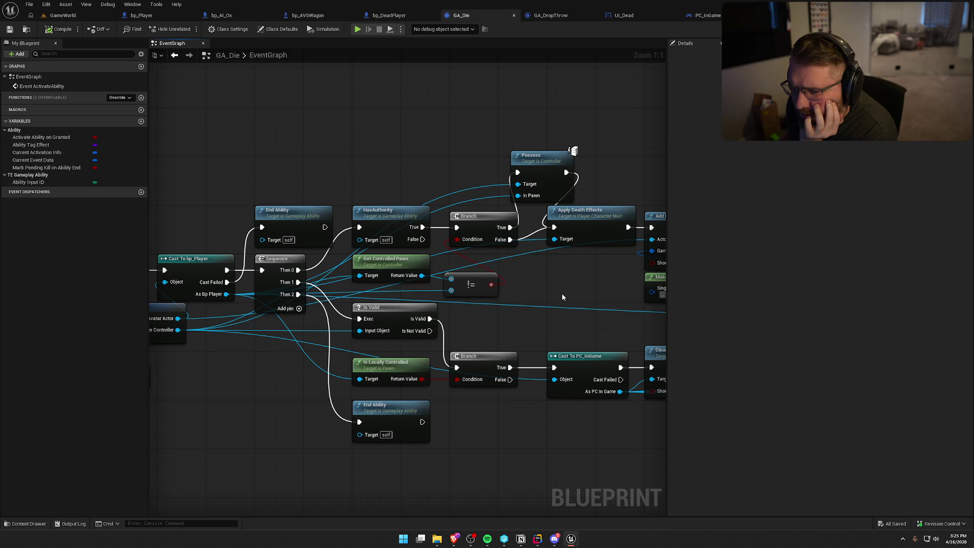
pyautogui.moveTo(474, 242)
pyautogui.mouseDown()
pyautogui.moveTo(581, 287)
pyautogui.moveTo(502, 219)
pyautogui.mouseUp()
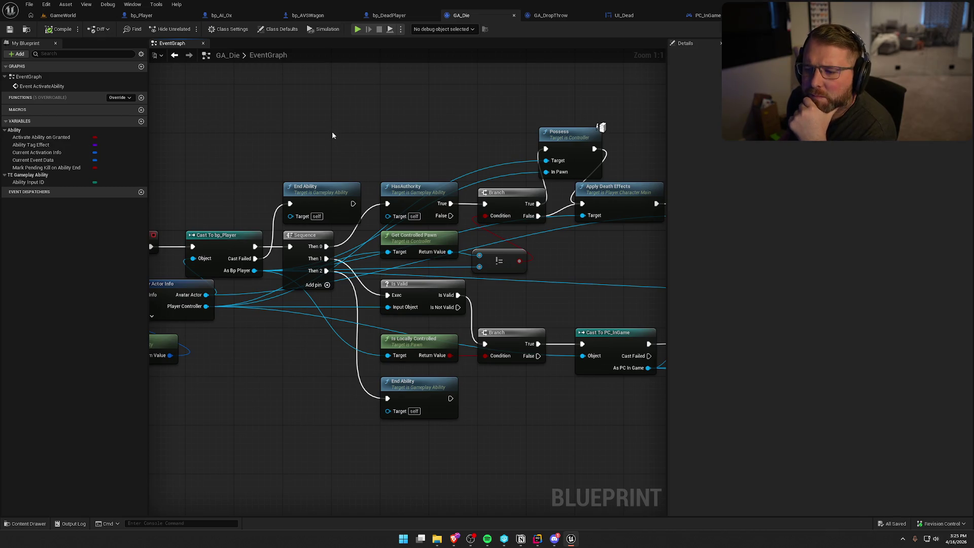
pyautogui.moveTo(635, 335)
pyautogui.mouseDown()
pyautogui.moveTo(215, 216)
pyautogui.moveTo(162, 210)
pyautogui.mouseUp()
pyautogui.moveTo(440, 159)
pyautogui.mouseDown()
pyautogui.moveTo(381, 159)
pyautogui.moveTo(356, 203)
pyautogui.moveTo(351, 260)
pyautogui.moveTo(464, 174)
pyautogui.moveTo(461, 428)
pyautogui.moveTo(241, 152)
pyautogui.mouseUp()
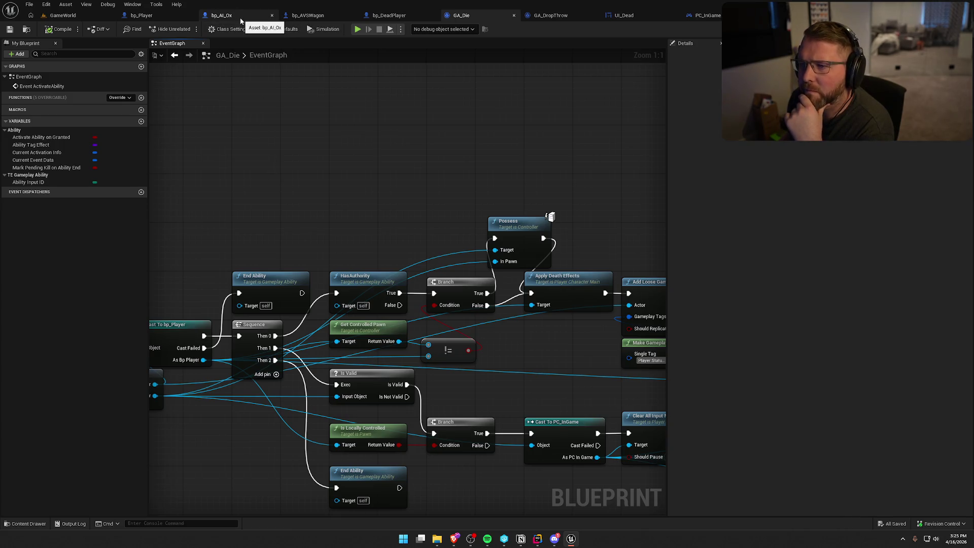
# - Close the bp_AI_Ox and bp_AVSWagon tabs and return to GA_Die
pyautogui.middleClick(240, 18)
pyautogui.middleClick(240, 18)
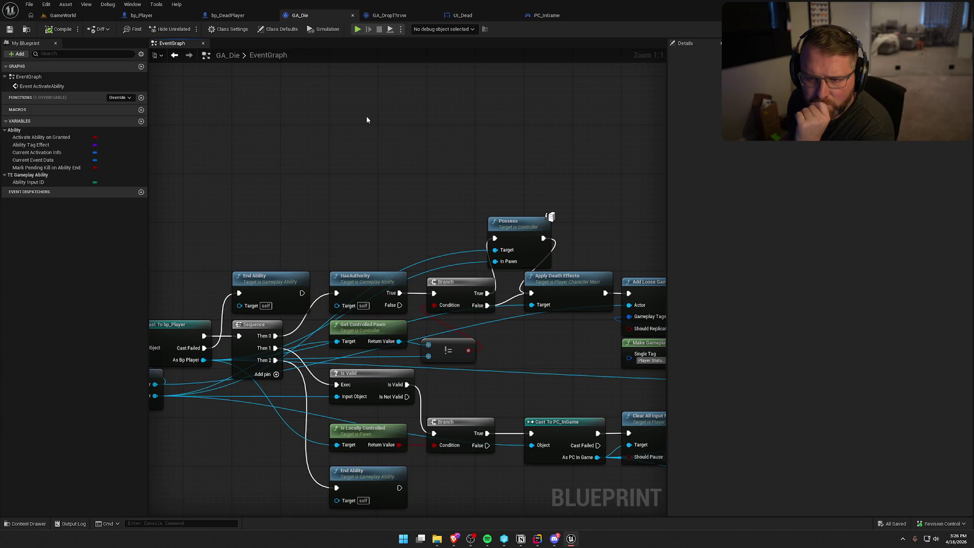
pyautogui.click(153, 16)
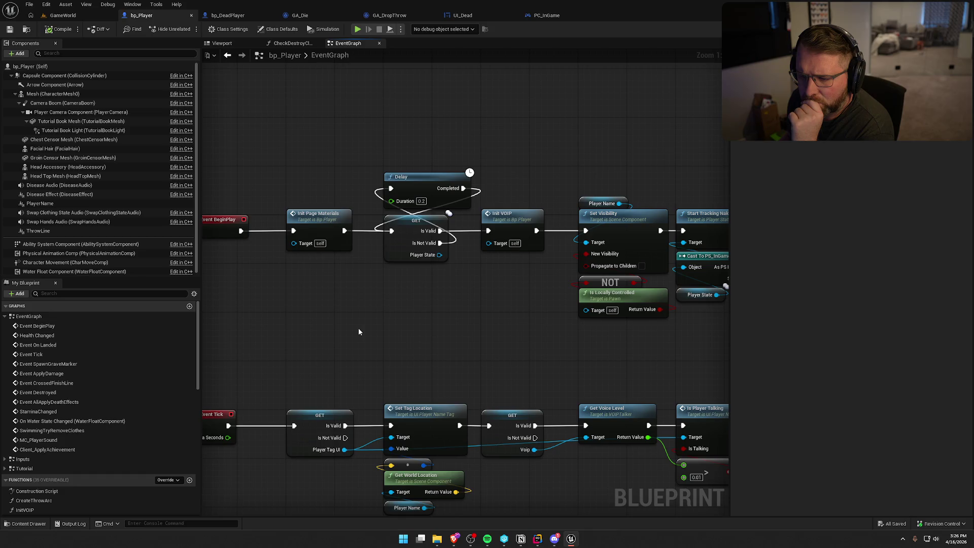
pyautogui.click(310, 15)
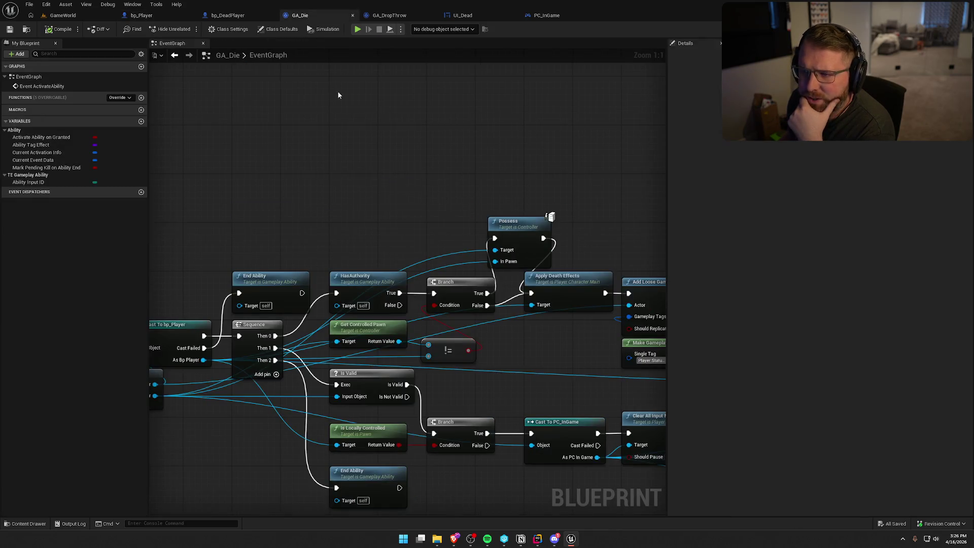
# - Review the Possess and Push New UI chain, then open StartSpawnGhost in PC_InGame from UI_Dead
pyautogui.moveTo(383, 214); pyautogui.dragTo(378, 81)
pyautogui.moveTo(509, 221); pyautogui.dragTo(140, 190)
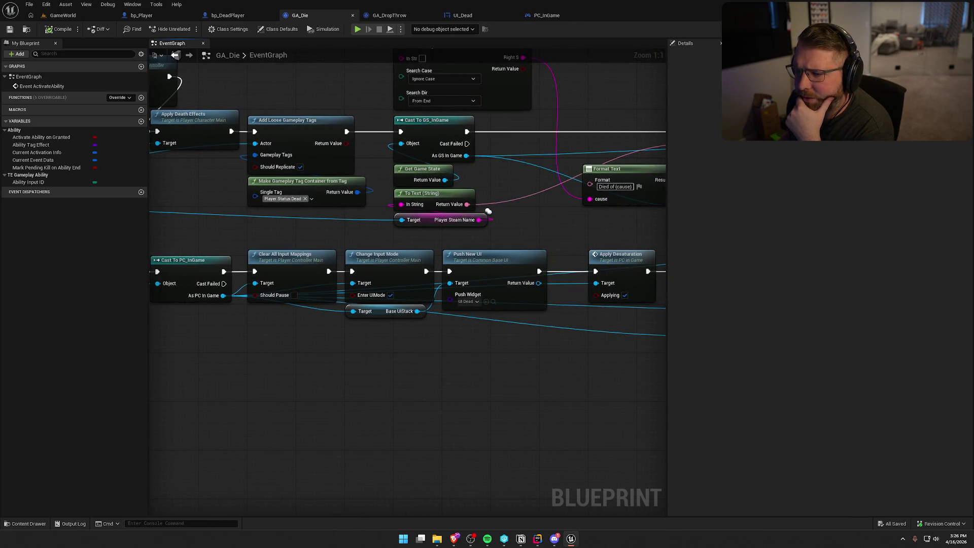
pyautogui.moveTo(228, 106); pyautogui.dragTo(295, 109)
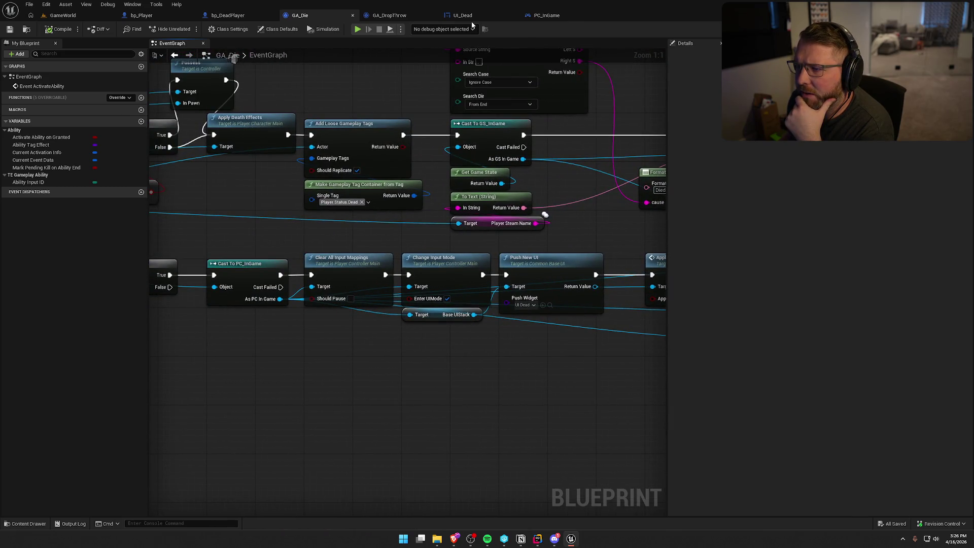
pyautogui.click(463, 16)
pyautogui.doubleClick(529, 204)
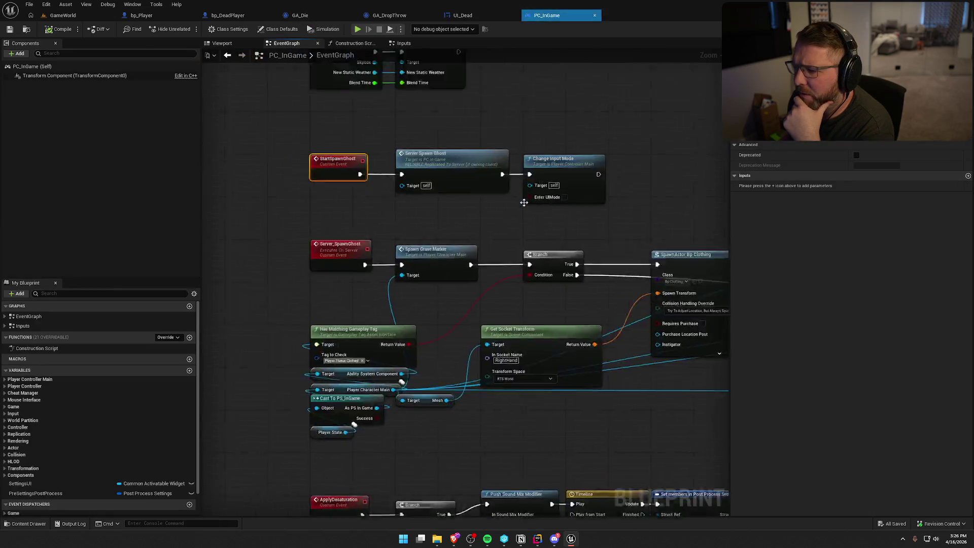
# - Jump to Server_SpawnGhost and center SpawnActor Bp Clothing with its RightHand Get Socket Transform
pyautogui.doubleClick(448, 202)
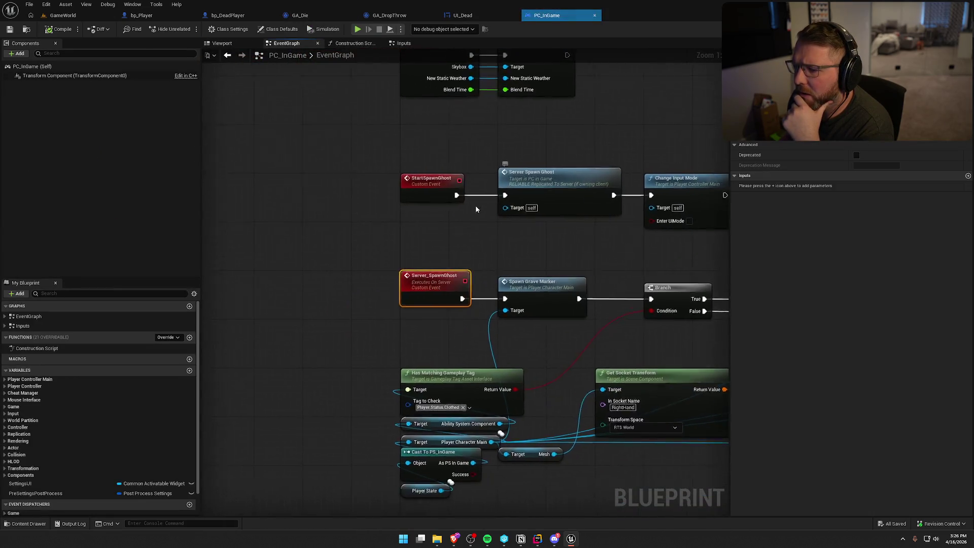
pyautogui.moveTo(409, 207); pyautogui.dragTo(459, 202)
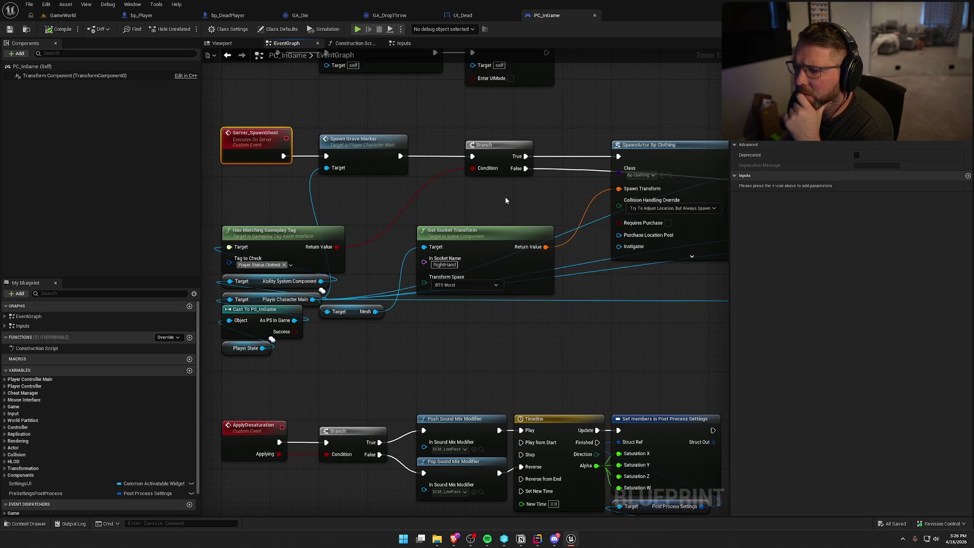
pyautogui.moveTo(512, 203)
pyautogui.mouseDown()
pyautogui.moveTo(312, 182)
pyautogui.moveTo(530, 183)
pyautogui.mouseUp()
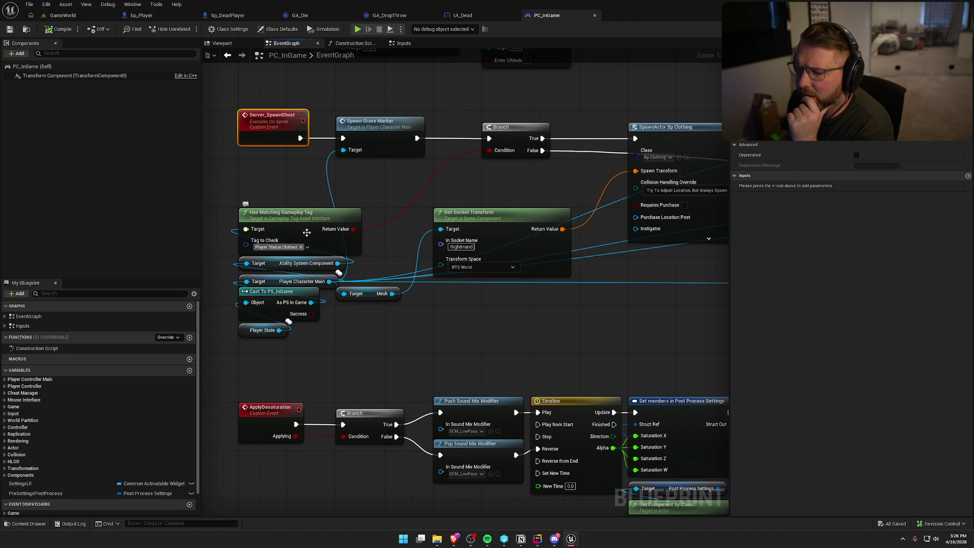
pyautogui.moveTo(486, 328); pyautogui.dragTo(330, 336)
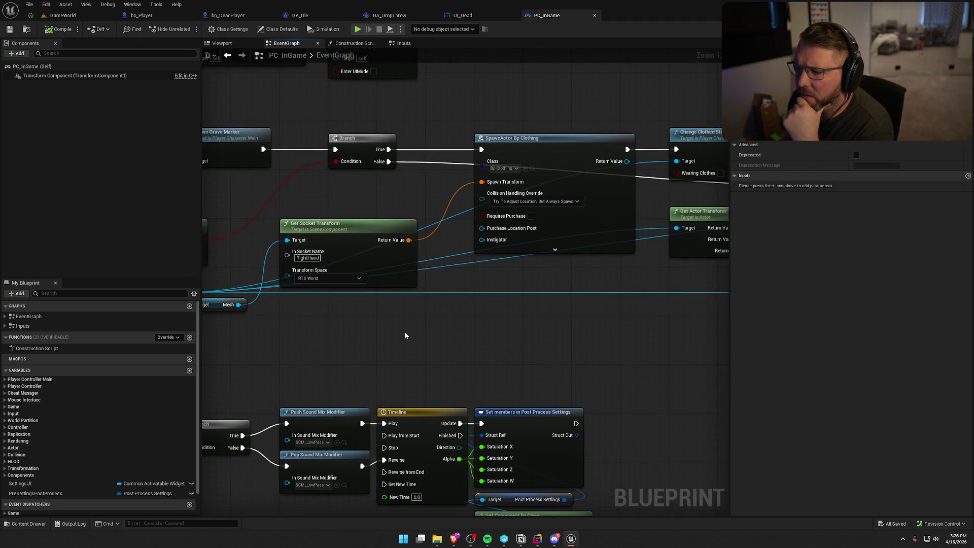
pyautogui.moveTo(431, 332)
pyautogui.mouseDown()
pyautogui.moveTo(507, 300)
pyautogui.moveTo(446, 311)
pyautogui.mouseUp()
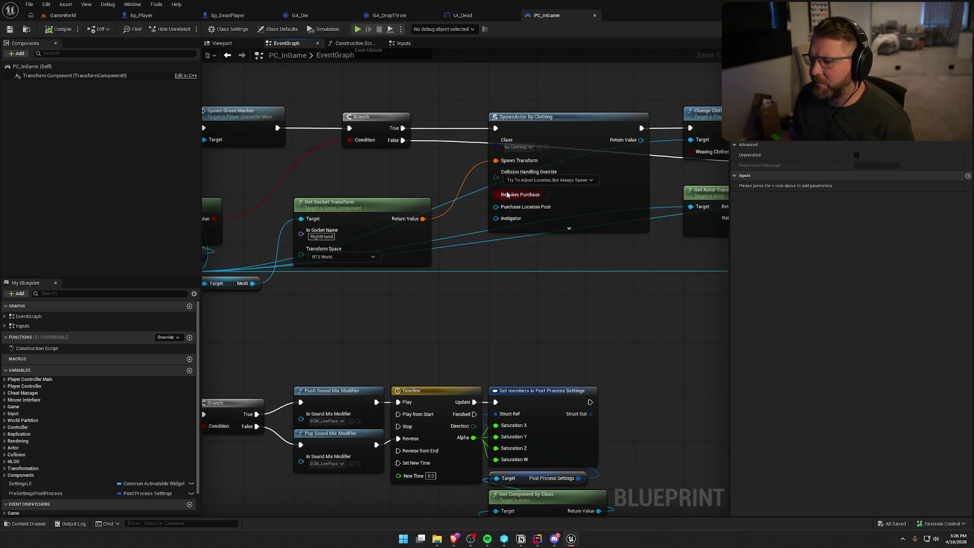
# - Split the clothing Spawn Transform and wire the socket rotation into the spawn rotation
pyautogui.keyDown('alt'); pyautogui.click(494, 161); pyautogui.keyUp('alt')
pyautogui.rightClick(517, 160)
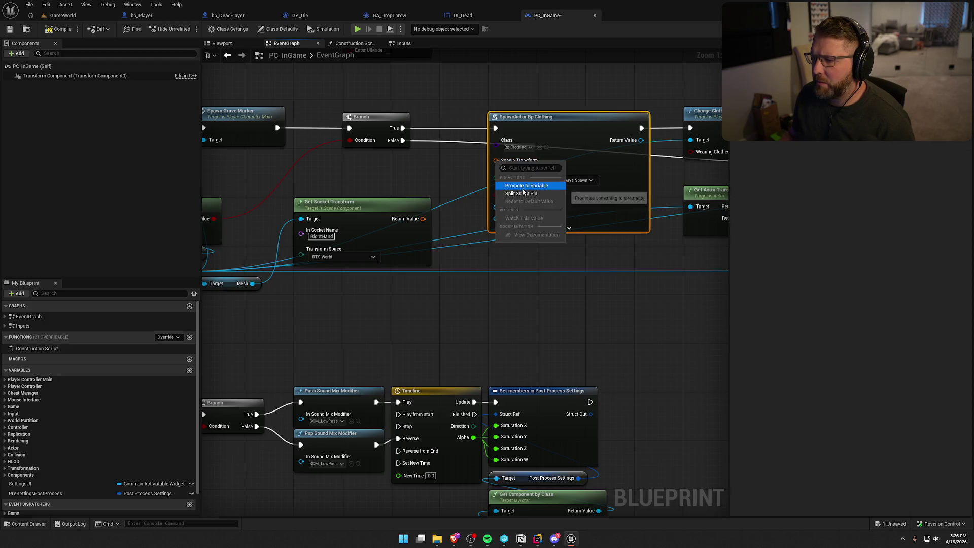
pyautogui.click(527, 188)
pyautogui.moveTo(342, 331); pyautogui.dragTo(376, 290)
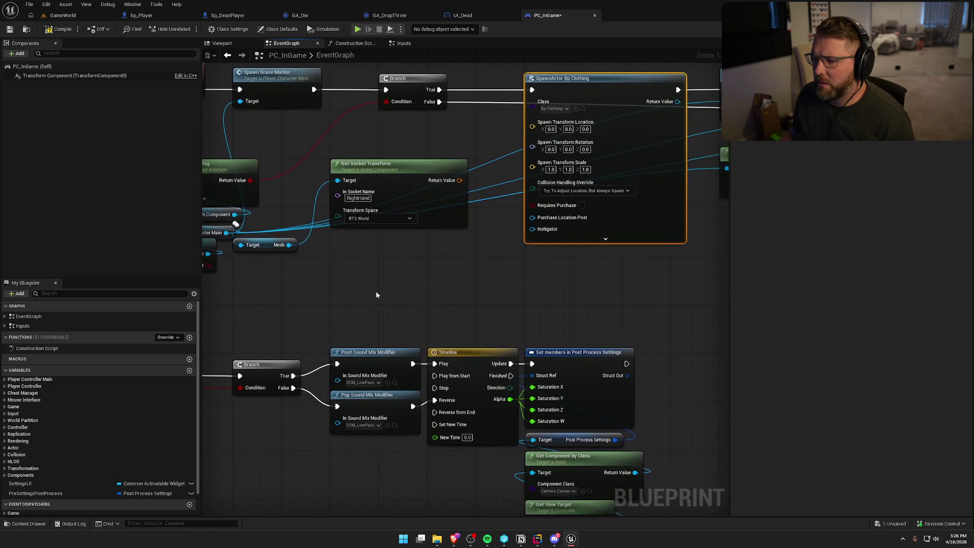
pyautogui.moveTo(290, 245); pyautogui.dragTo(364, 256)
pyautogui.write('get socket')
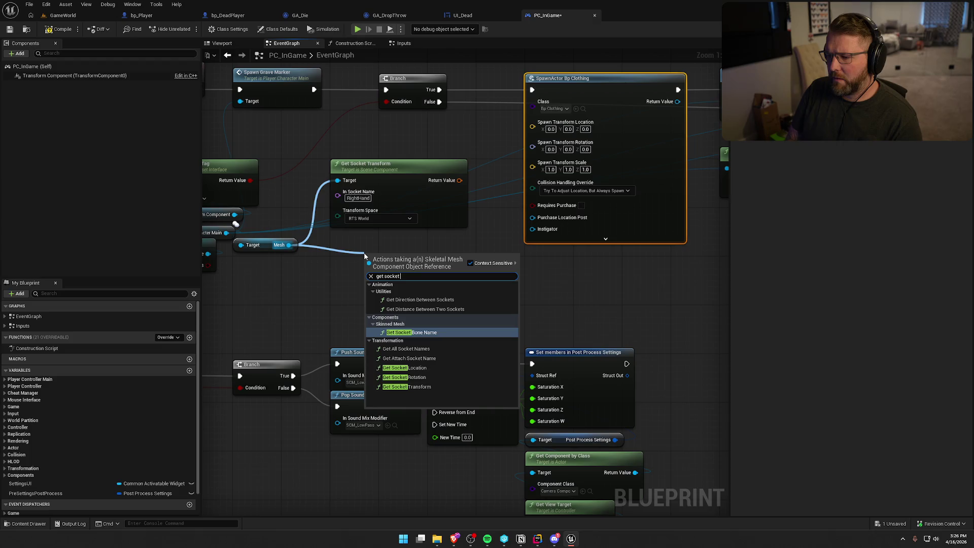
pyautogui.press('Escape')
pyautogui.click(459, 216)
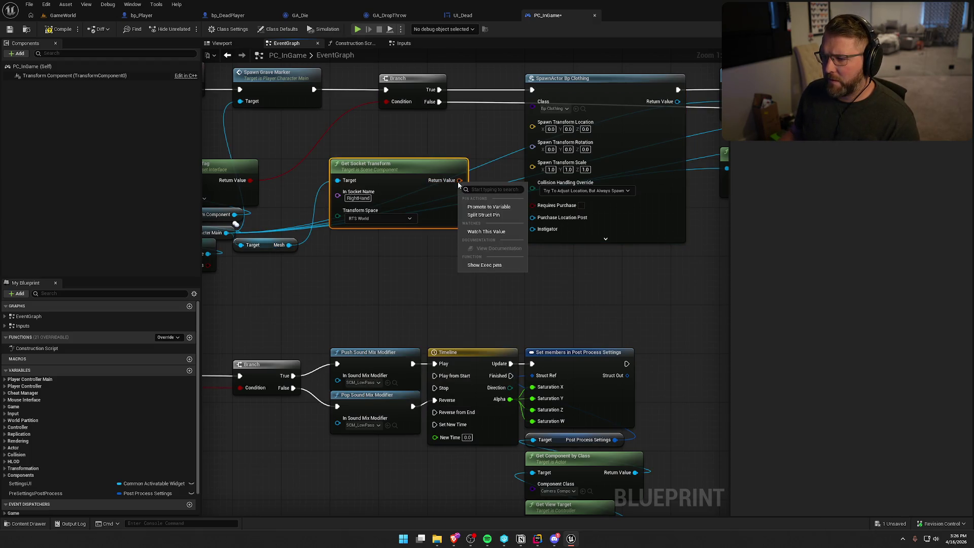
pyautogui.moveTo(475, 220)
pyautogui.mouseDown()
pyautogui.moveTo(375, 269)
pyautogui.moveTo(432, 192)
pyautogui.moveTo(380, 244)
pyautogui.moveTo(338, 311)
pyautogui.mouseUp()
# - Add a vector Add of (0,0,100) to the socket location to feed the spawn location
pyautogui.write('+')
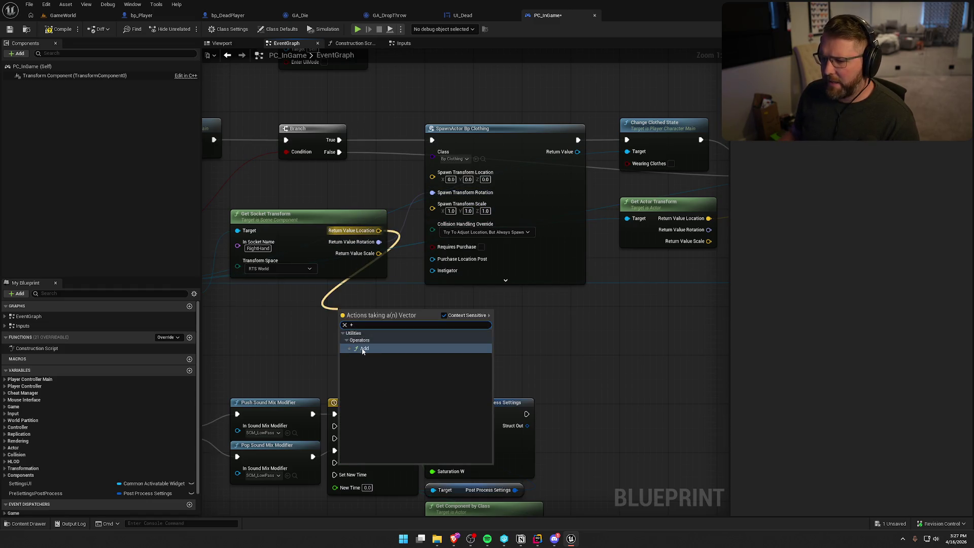
pyautogui.click(363, 348)
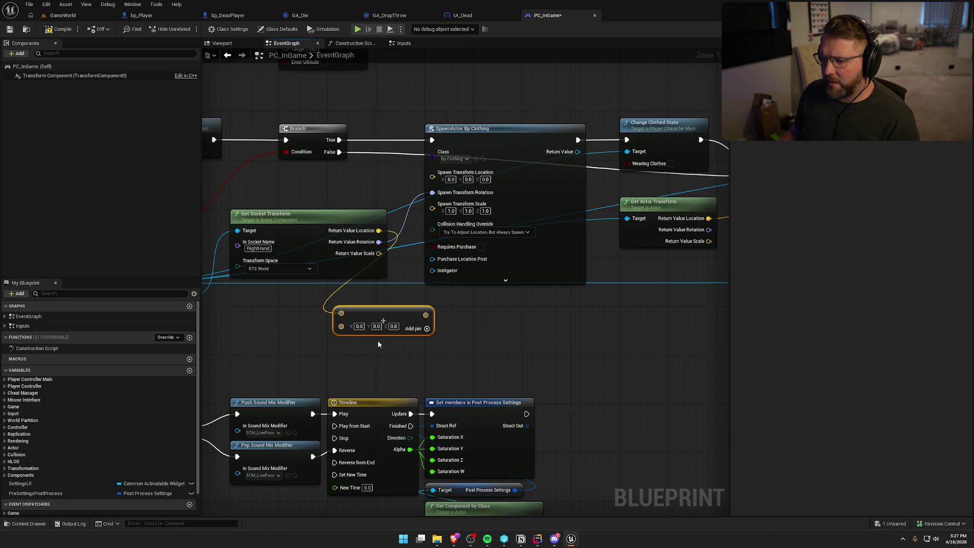
pyautogui.write('100')
pyautogui.click(409, 397)
pyautogui.moveTo(431, 315)
pyautogui.mouseDown()
pyautogui.moveTo(440, 307)
pyautogui.moveTo(432, 172)
pyautogui.mouseUp()
pyautogui.moveTo(393, 313)
pyautogui.mouseDown()
pyautogui.moveTo(326, 281)
pyautogui.moveTo(337, 288)
pyautogui.mouseUp()
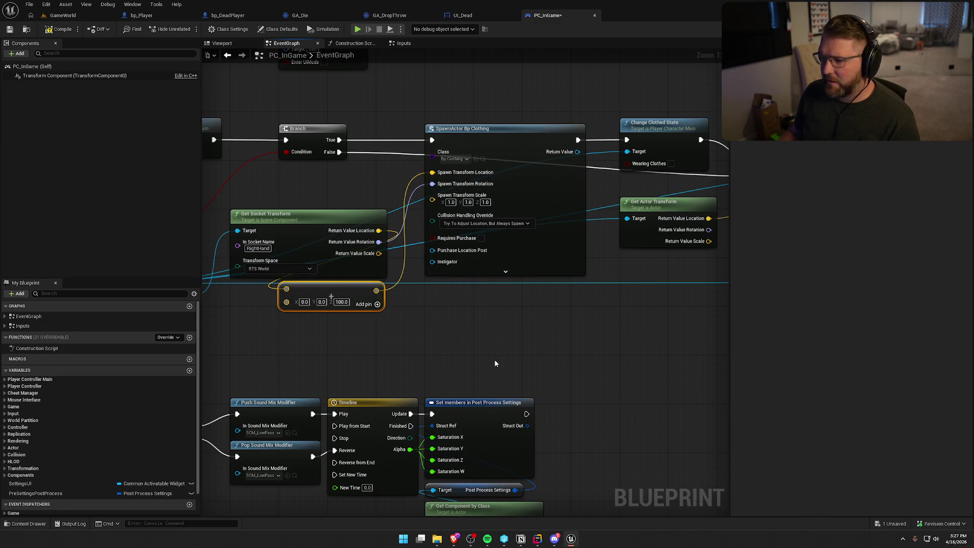
pyautogui.moveTo(496, 364); pyautogui.dragTo(324, 358)
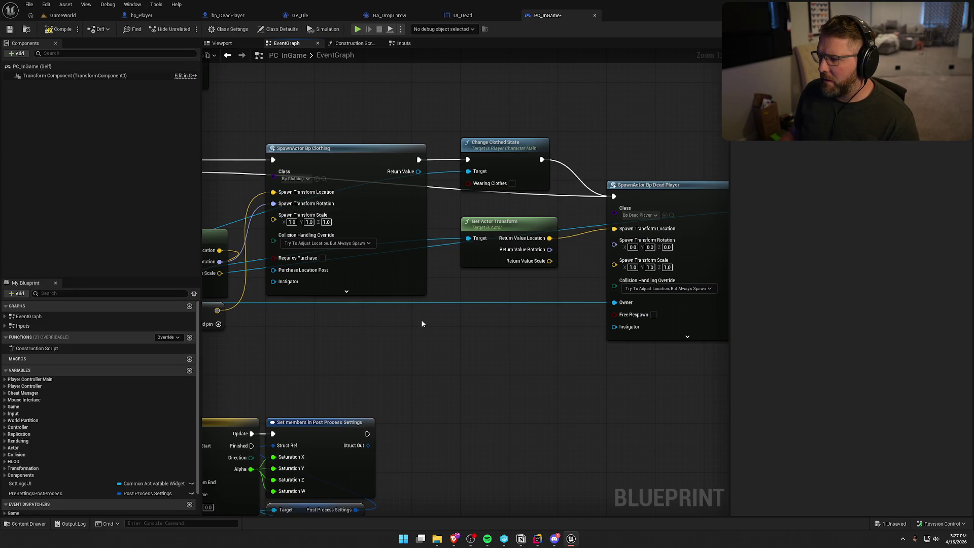
# - Compile and check out PC_InGame, then start a test play in GameWorld
pyautogui.click(60, 31)
pyautogui.click(500, 355)
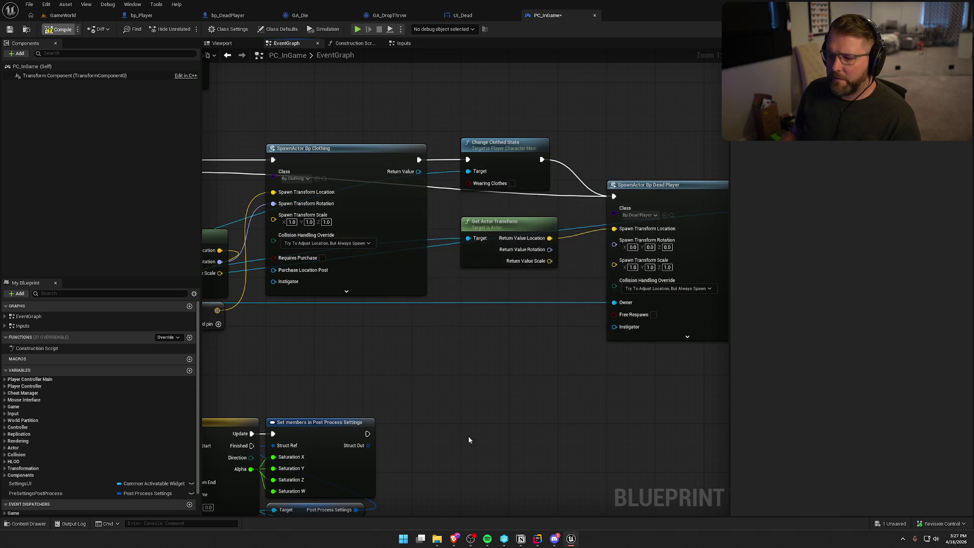
pyautogui.click(58, 16)
pyautogui.click(208, 29)
# - Run across the lobby, kill the player via console, respawn as a ghost, then stop playing
pyautogui.hotkey('shift', 'w')
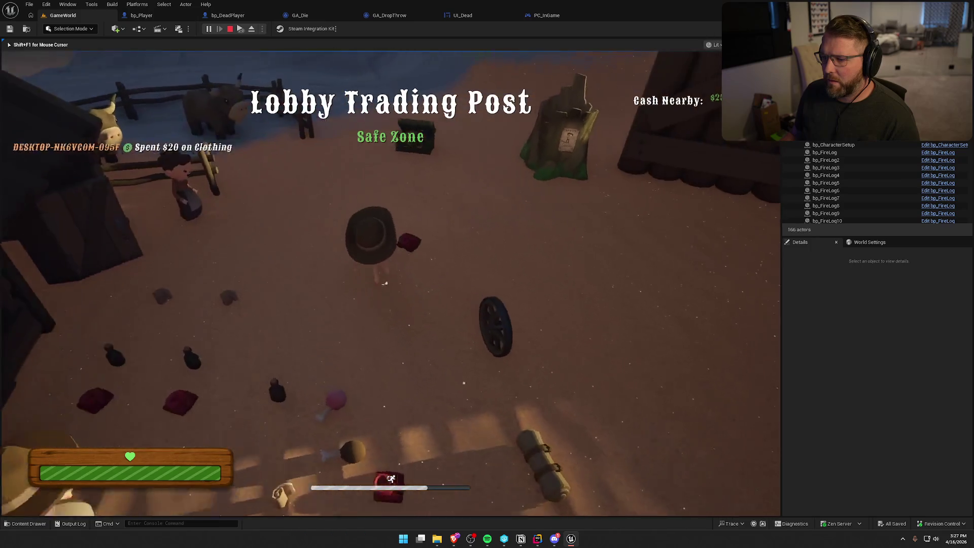
pyautogui.hotkey('shift', 'F1')
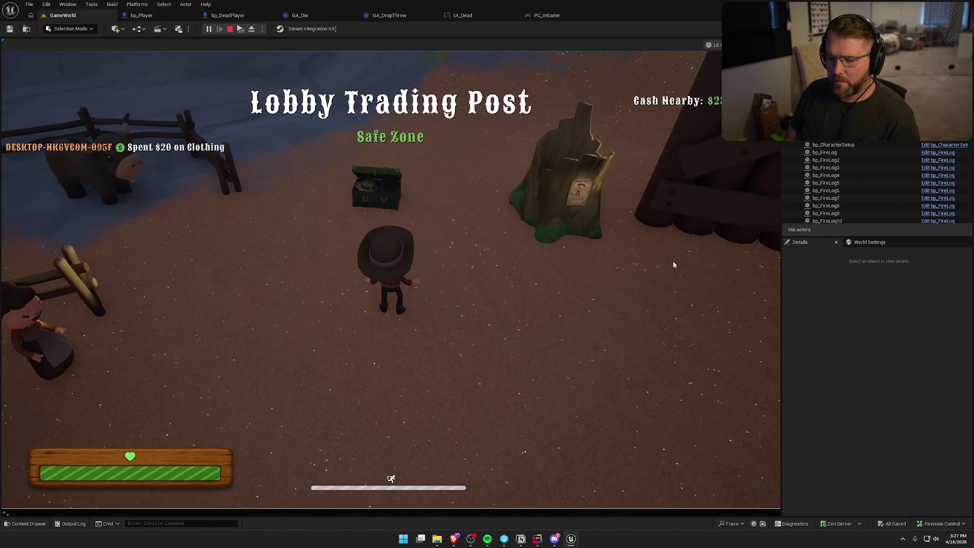
pyautogui.press('`')
pyautogui.press('`')
pyautogui.press('`')
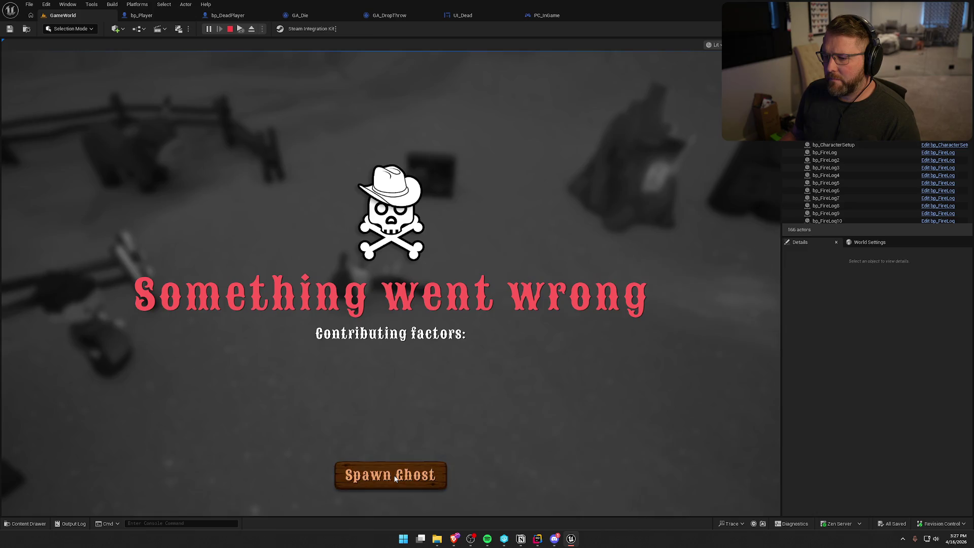
pyautogui.click(395, 479)
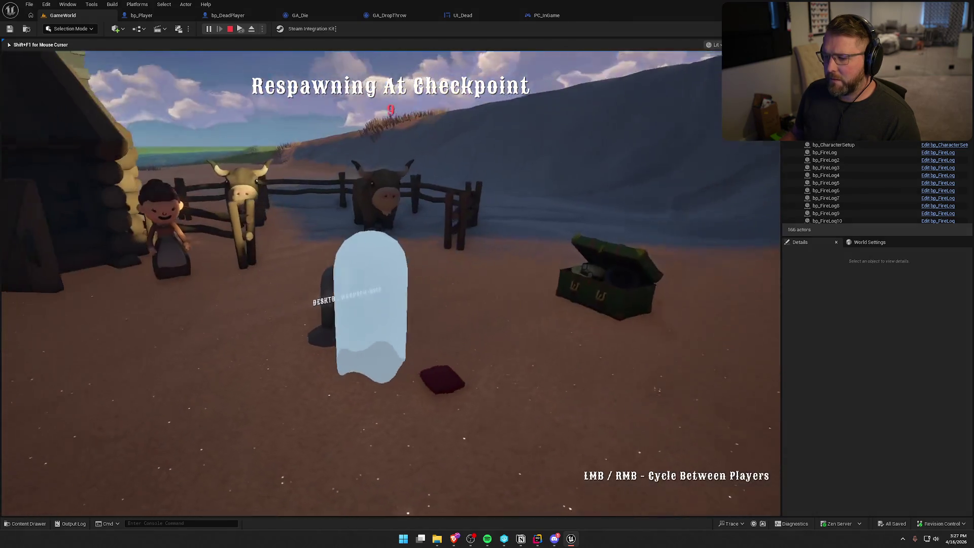
pyautogui.press('s')
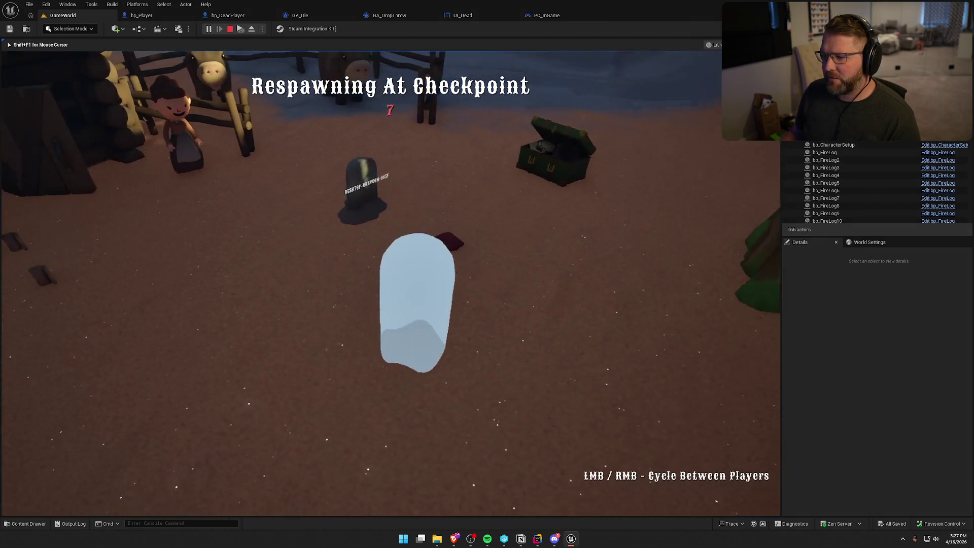
pyautogui.press('Escape')
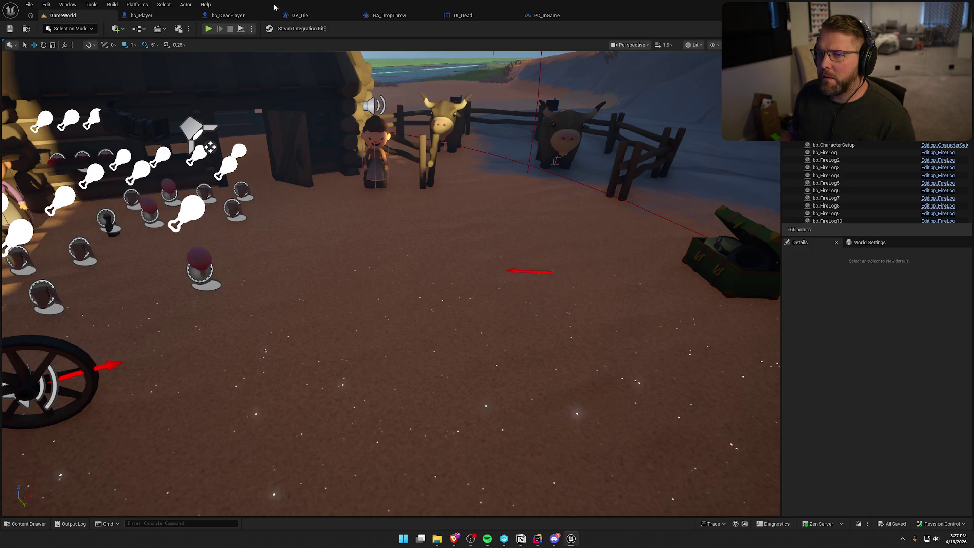
pyautogui.click(547, 16)
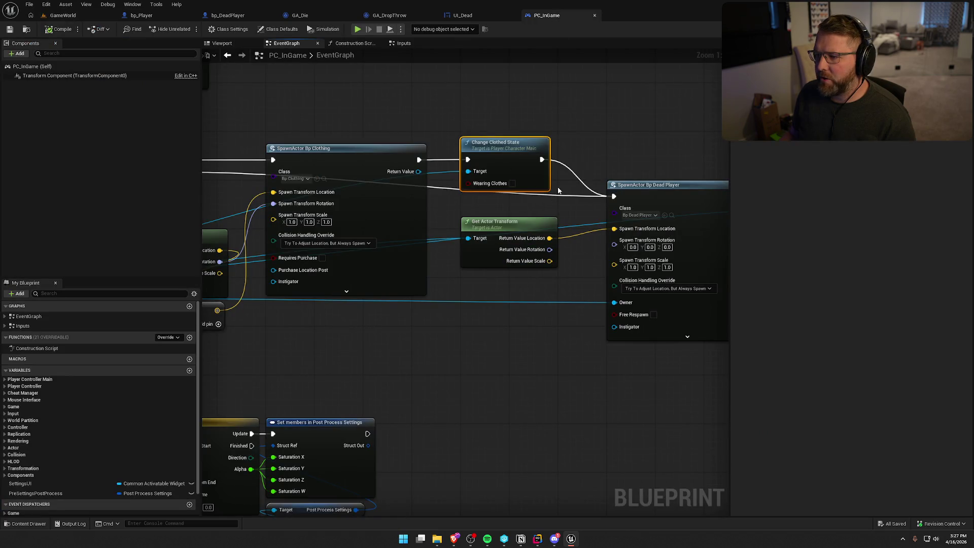
# - Review PC_InGame's Change Clothed State, Bp Dead Player spawn, Destroy Actor and Possess nodes
pyautogui.moveTo(588, 126)
pyautogui.mouseDown()
pyautogui.moveTo(435, 99)
pyautogui.moveTo(358, 124)
pyautogui.mouseUp()
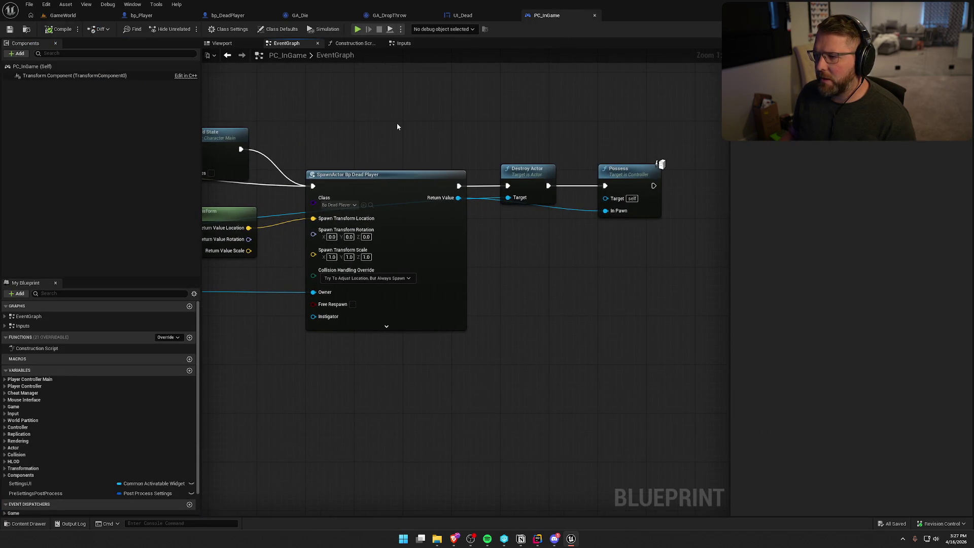
pyautogui.moveTo(427, 128)
pyautogui.mouseDown()
pyautogui.moveTo(469, 131)
pyautogui.moveTo(537, 315)
pyautogui.mouseUp()
pyautogui.scroll(-1, 570, 322)
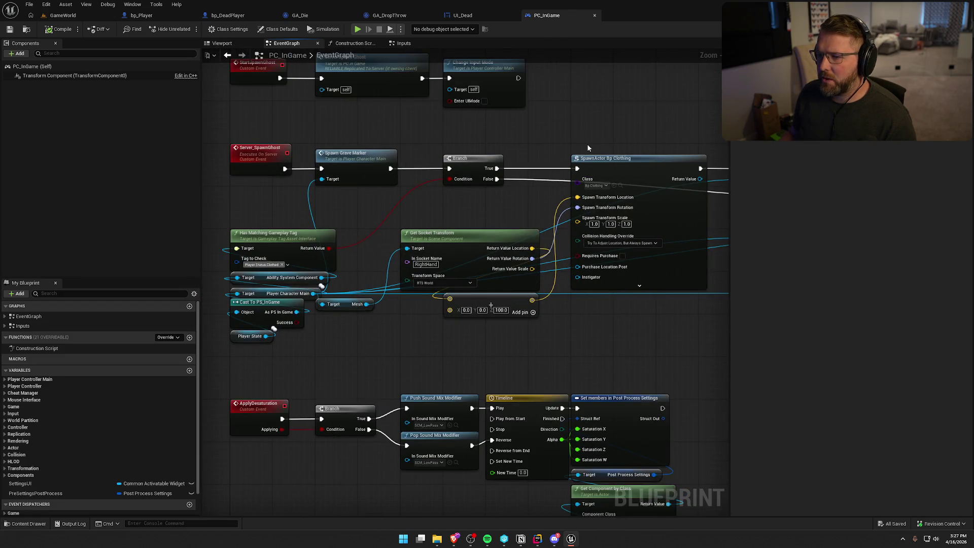
pyautogui.moveTo(588, 147)
pyautogui.mouseDown()
pyautogui.moveTo(532, 147)
pyautogui.moveTo(528, 176)
pyautogui.moveTo(391, 136)
pyautogui.mouseUp()
pyautogui.moveTo(524, 132)
pyautogui.mouseDown()
pyautogui.moveTo(582, 187)
pyautogui.moveTo(622, 198)
pyautogui.mouseUp()
pyautogui.moveTo(678, 135); pyautogui.dragTo(460, 118)
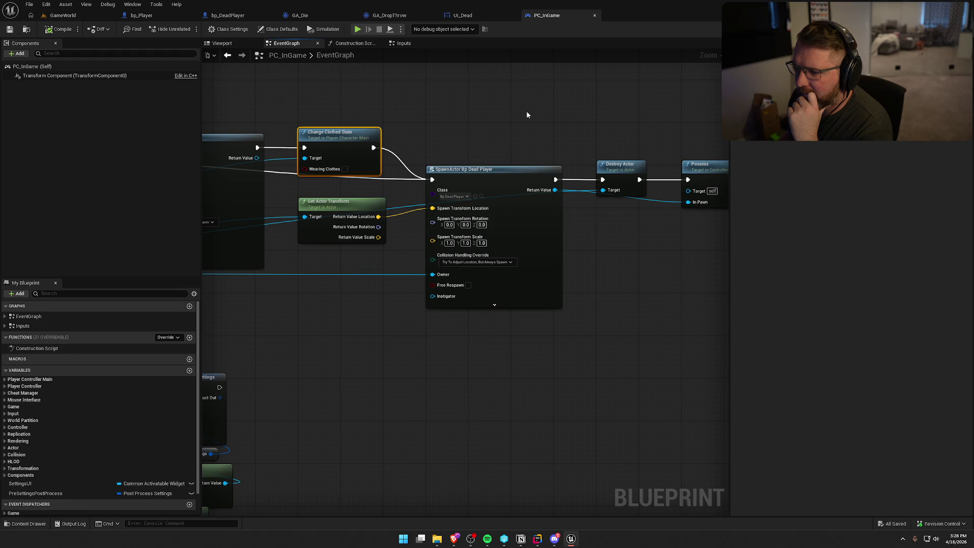
pyautogui.moveTo(526, 113)
pyautogui.mouseDown()
pyautogui.moveTo(406, 126)
pyautogui.moveTo(366, 148)
pyautogui.moveTo(453, 313)
pyautogui.mouseUp()
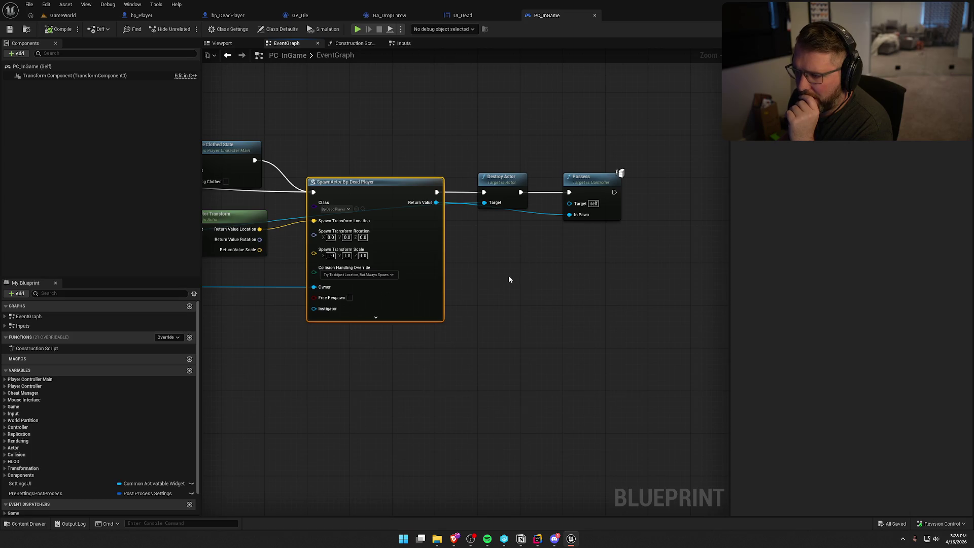
pyautogui.moveTo(633, 180)
pyautogui.mouseDown()
pyautogui.moveTo(602, 265)
pyautogui.moveTo(681, 242)
pyautogui.mouseUp()
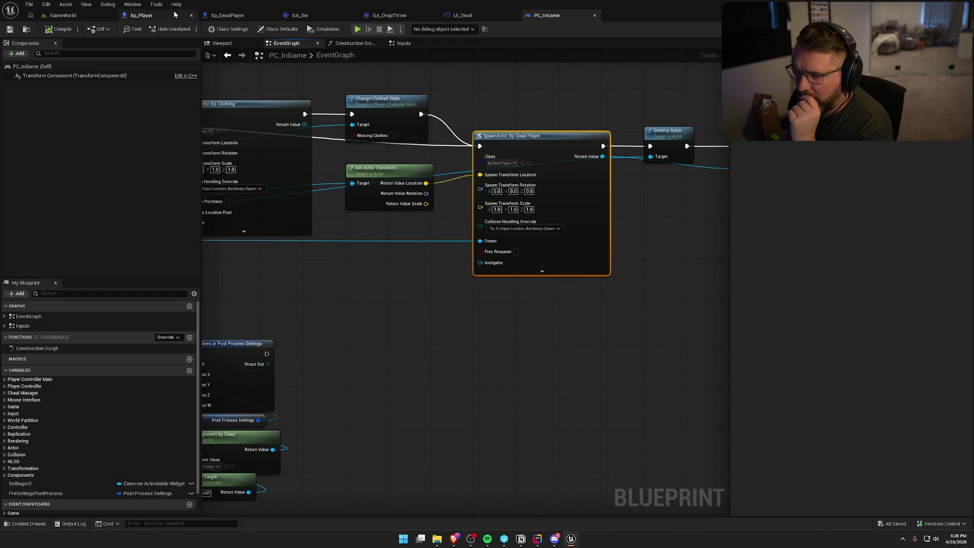
pyautogui.click(231, 15)
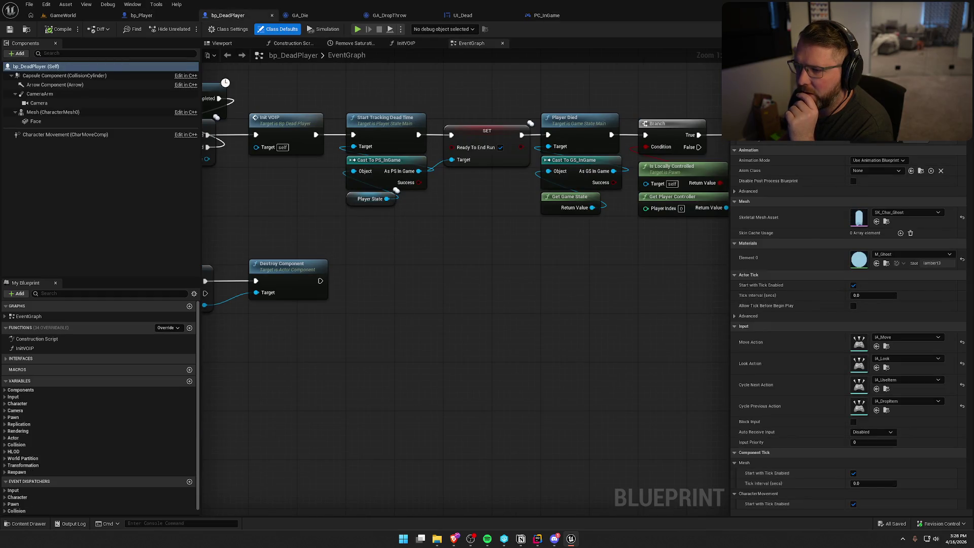
# - Rearrange bp_DeadPlayer's BeginPlay nodes to make room after Start Tracking Dead Time
pyautogui.moveTo(434, 234); pyautogui.dragTo(497, 245)
pyautogui.moveTo(470, 163); pyautogui.dragTo(441, 218)
pyautogui.moveTo(438, 180); pyautogui.dragTo(339, 185)
pyautogui.click(490, 247)
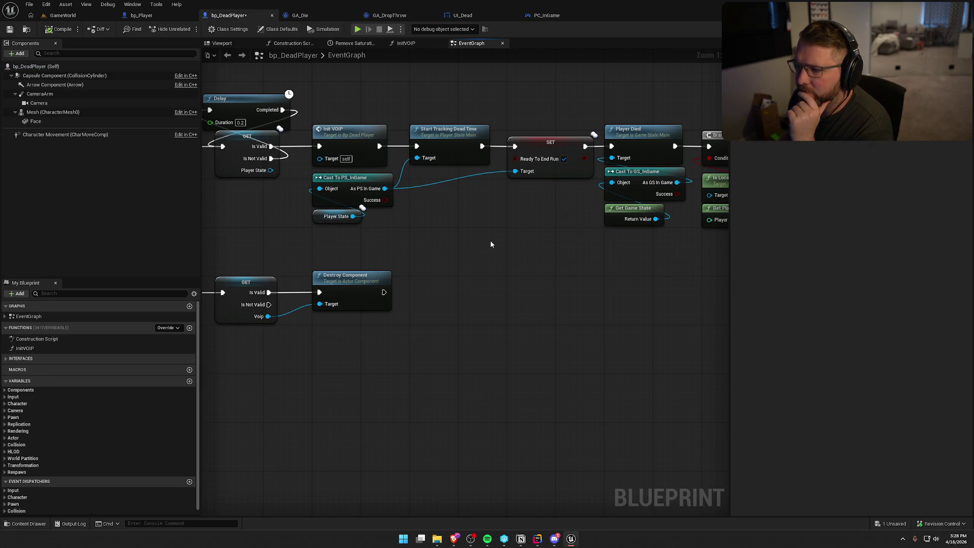
pyautogui.scroll(-1, 508, 249)
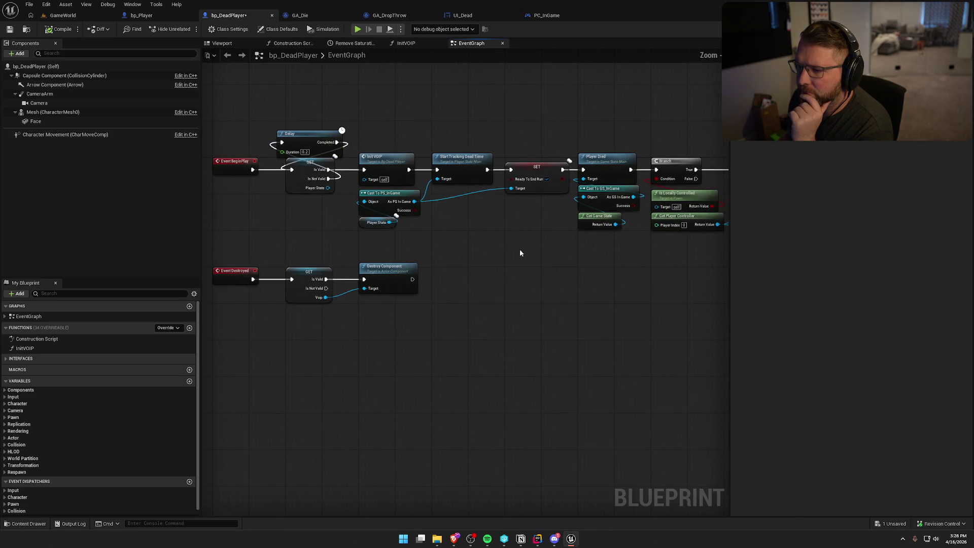
pyautogui.moveTo(516, 246)
pyautogui.mouseDown()
pyautogui.moveTo(354, 241)
pyautogui.moveTo(274, 224)
pyautogui.moveTo(319, 248)
pyautogui.mouseUp()
pyautogui.moveTo(398, 102)
pyautogui.mouseDown()
pyautogui.moveTo(700, 343)
pyautogui.moveTo(722, 323)
pyautogui.moveTo(700, 327)
pyautogui.mouseUp()
pyautogui.scroll(3, 341, 274)
pyautogui.moveTo(388, 184); pyautogui.dragTo(534, 181)
# - Add Stop Tracking Naked Time from the PS_InGame cast, wired after Start Tracking Dead Time
pyautogui.moveTo(290, 202); pyautogui.dragTo(448, 222)
pyautogui.write('stop')
pyautogui.press('Down')
pyautogui.press('Return')
pyautogui.moveTo(455, 239)
pyautogui.mouseDown()
pyautogui.moveTo(390, 176)
pyautogui.moveTo(387, 159)
pyautogui.mouseUp()
pyautogui.moveTo(489, 230); pyautogui.dragTo(453, 151)
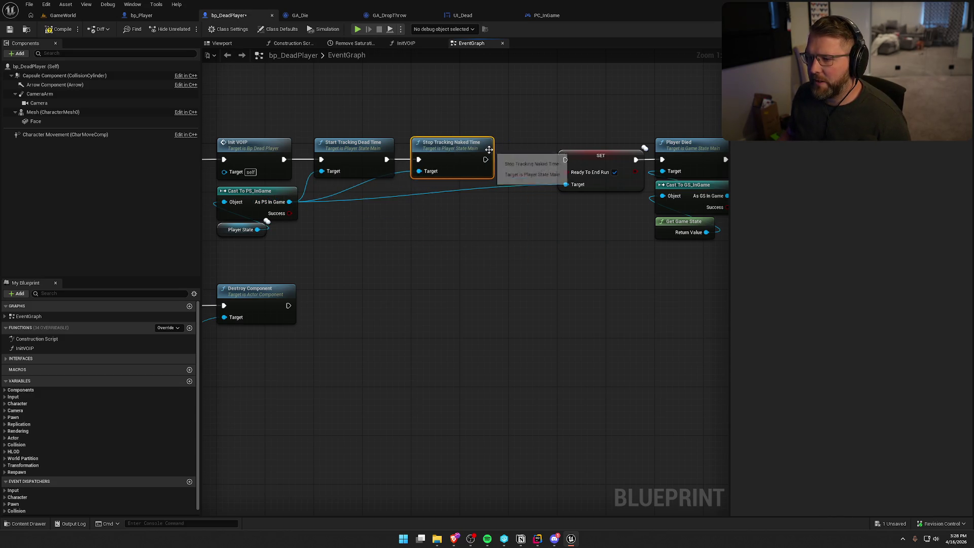
# - Tidy the SET and Player Died nodes, save bp_DeadPlayer, and return to GameWorld
pyautogui.scroll(-6, 543, 104)
pyautogui.moveTo(374, 104); pyautogui.dragTo(707, 209)
pyautogui.scroll(5, 513, 326)
pyautogui.moveTo(405, 128); pyautogui.dragTo(369, 128)
pyautogui.click(375, 97)
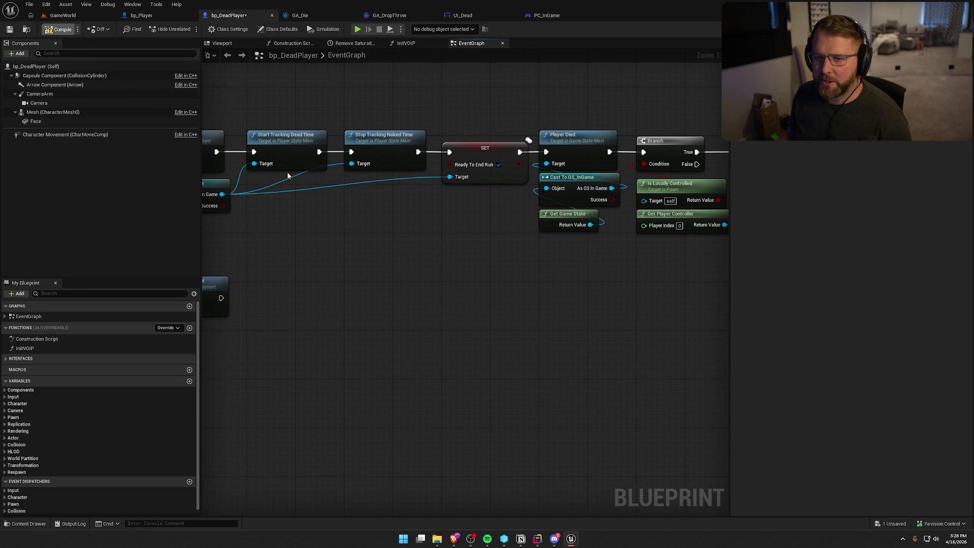
pyautogui.hotkey('ctrl', 's')
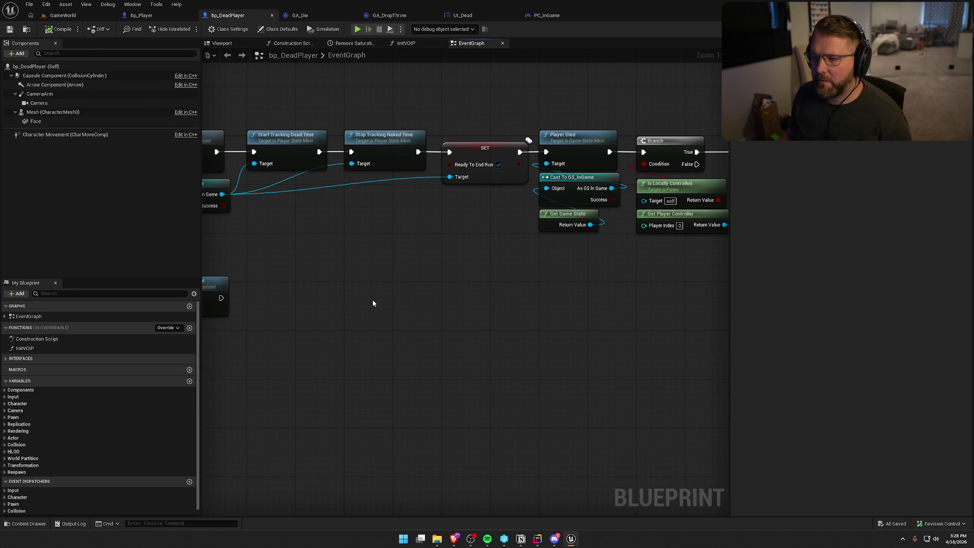
pyautogui.moveTo(374, 248)
pyautogui.mouseDown()
pyautogui.moveTo(463, 232)
pyautogui.moveTo(511, 249)
pyautogui.mouseUp()
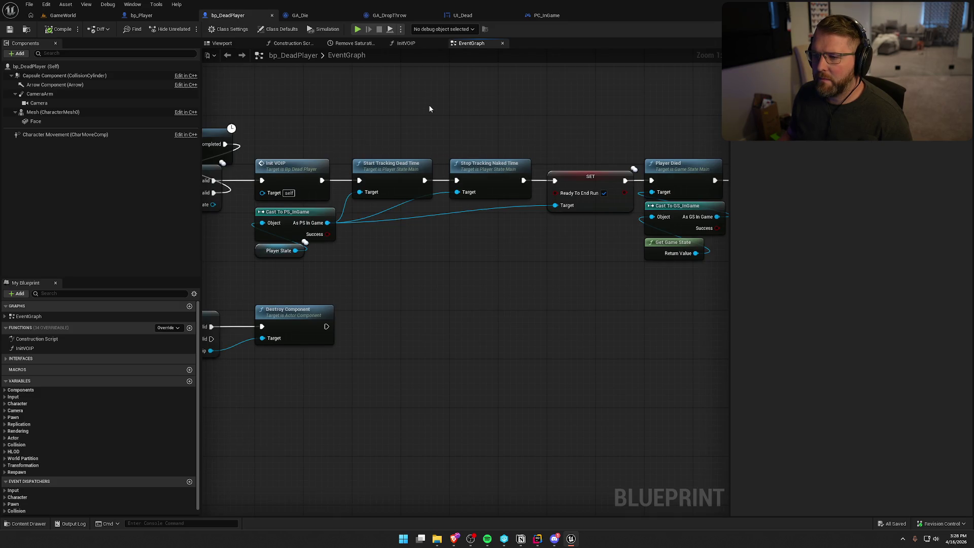
pyautogui.click(63, 15)
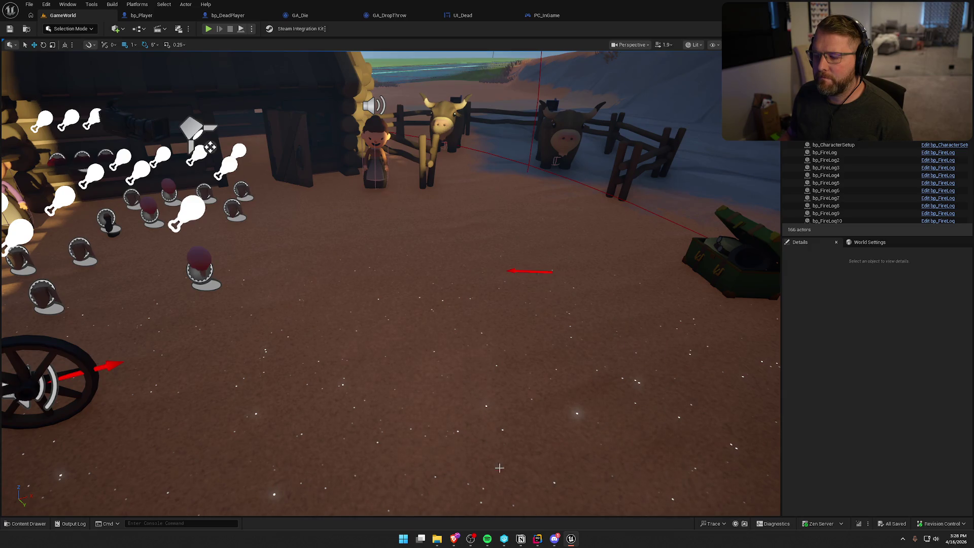
# - Move the 'End screen stats are not correct?' card from In progress into Needs Testing
pyautogui.click(520, 538)
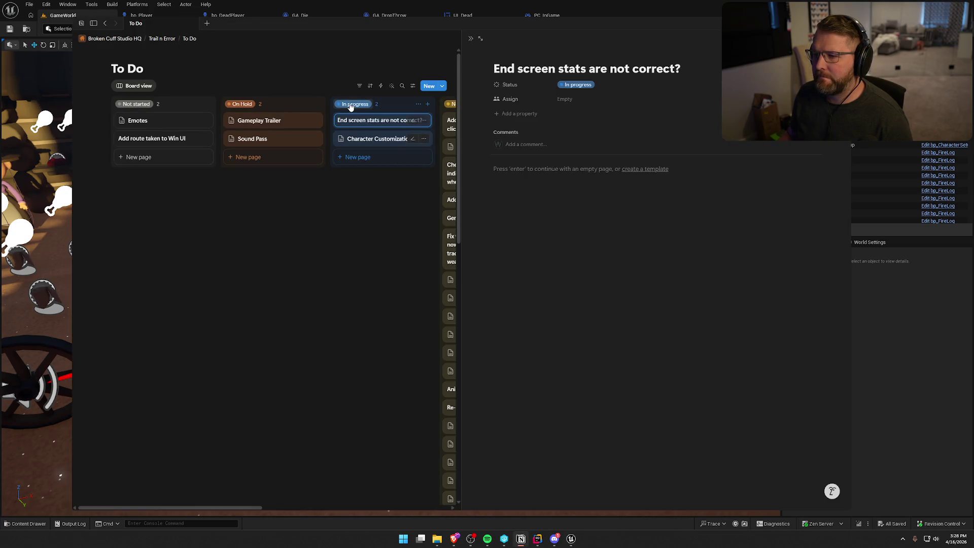
pyautogui.click(365, 196)
pyautogui.moveTo(372, 124); pyautogui.dragTo(490, 122)
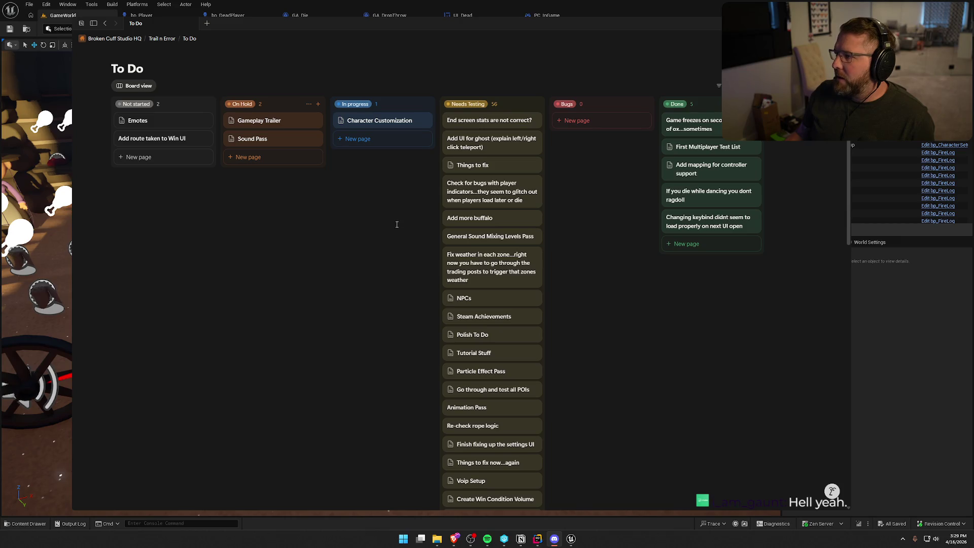
pyautogui.click(884, 293)
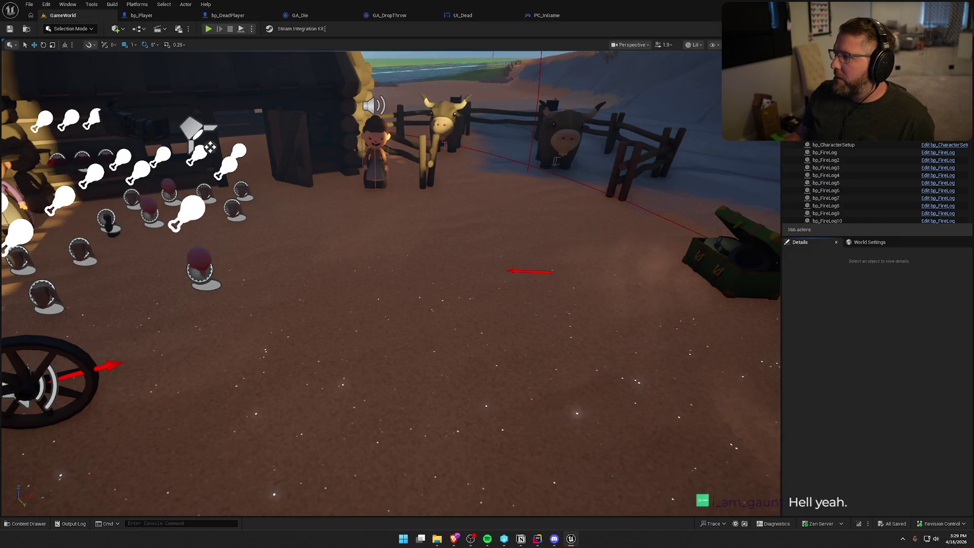
pyautogui.hotkey('alt', 'Tab')
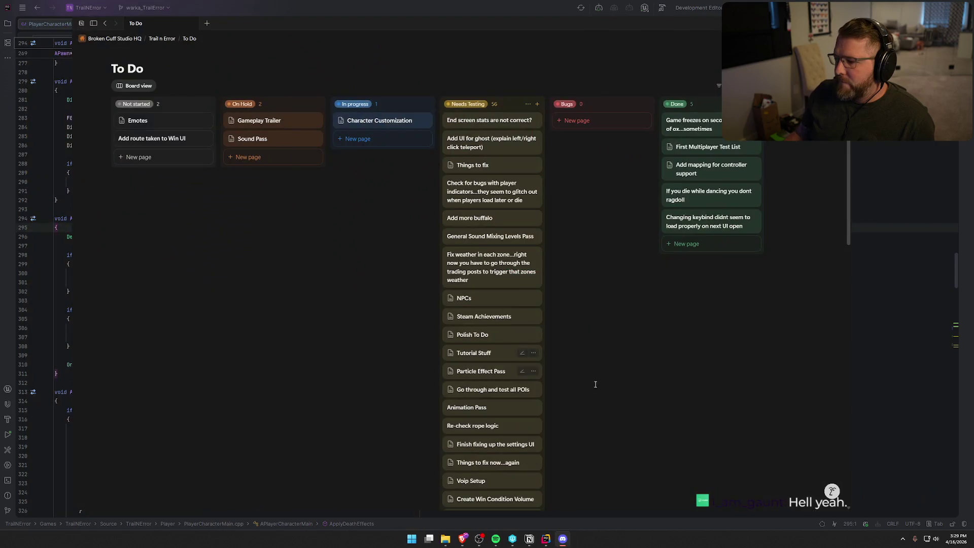